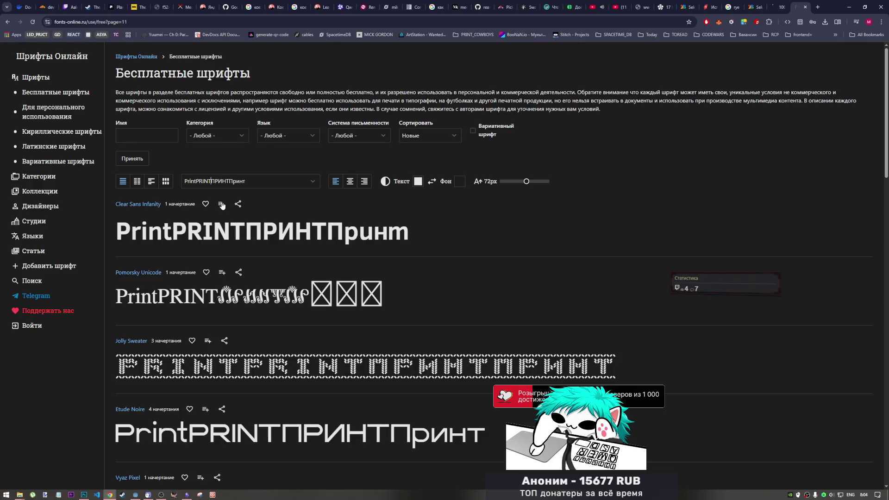
Browse the free fonts list, moving through pages 13 and 14.
scroll(267, 267, down, 3)
scroll(252, 256, up, 3)
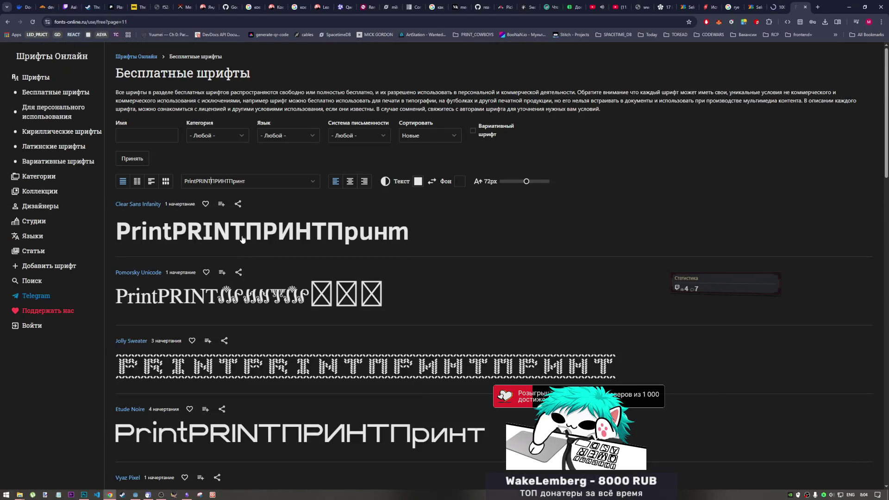
scroll(261, 166, down, 15)
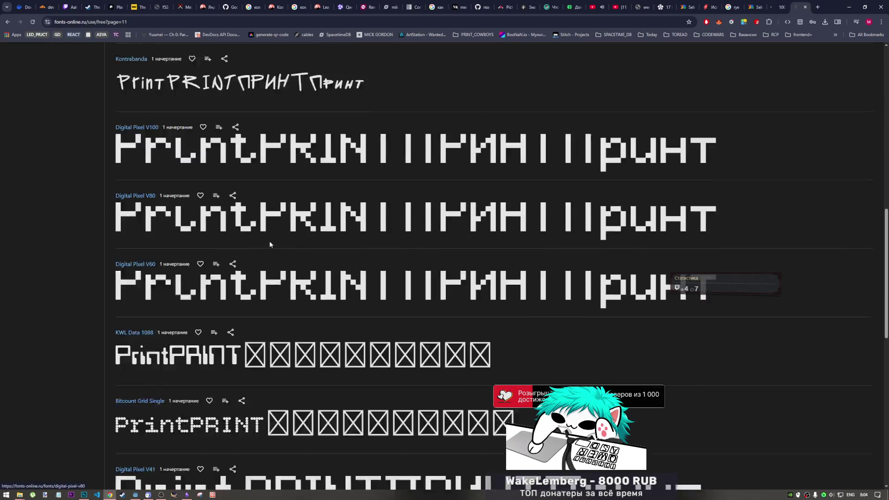
scroll(274, 238, down, 5)
click(509, 378)
scroll(305, 358, down, 5)
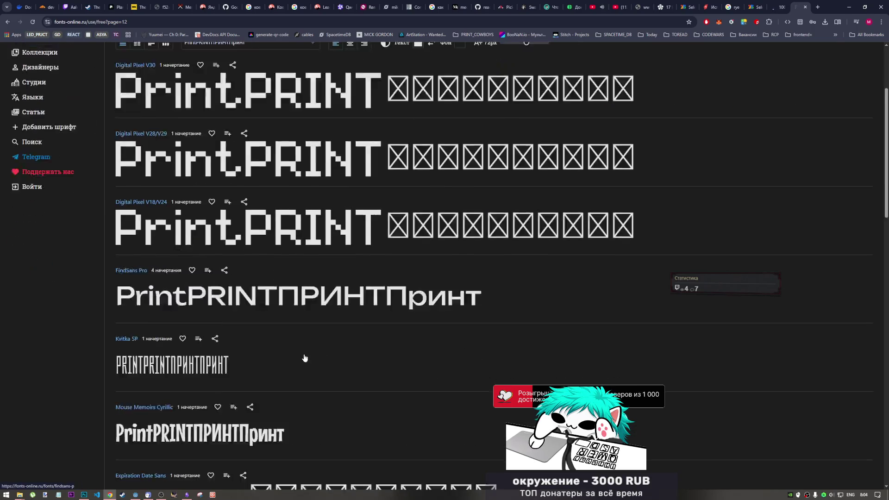
scroll(304, 358, down, 8)
scroll(302, 351, down, 4)
scroll(302, 356, down, 7)
click(508, 378)
Advance to page 15 of the free fonts and review its fonts.
scroll(341, 347, down, 3)
scroll(338, 353, down, 12)
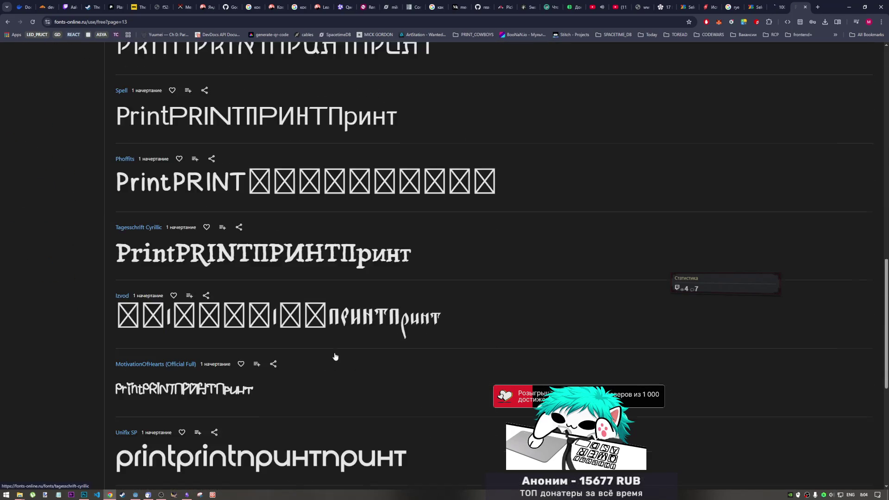
scroll(336, 356, down, 4)
scroll(335, 357, down, 4)
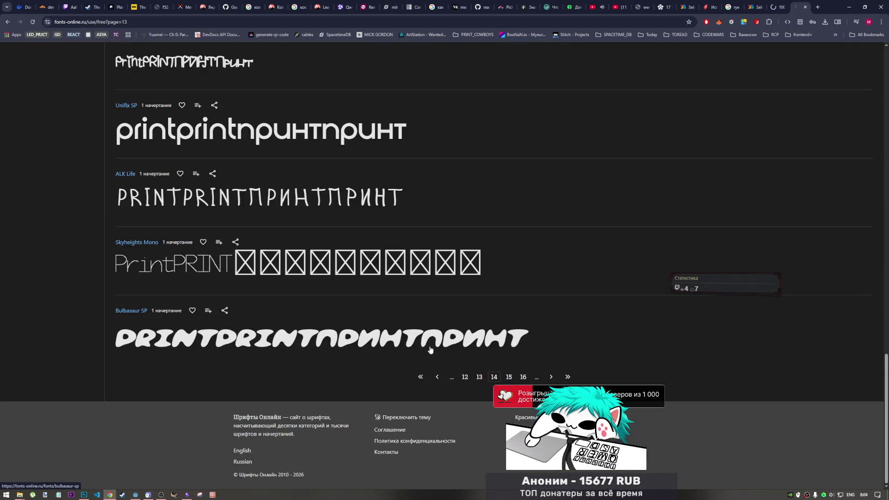
click(508, 378)
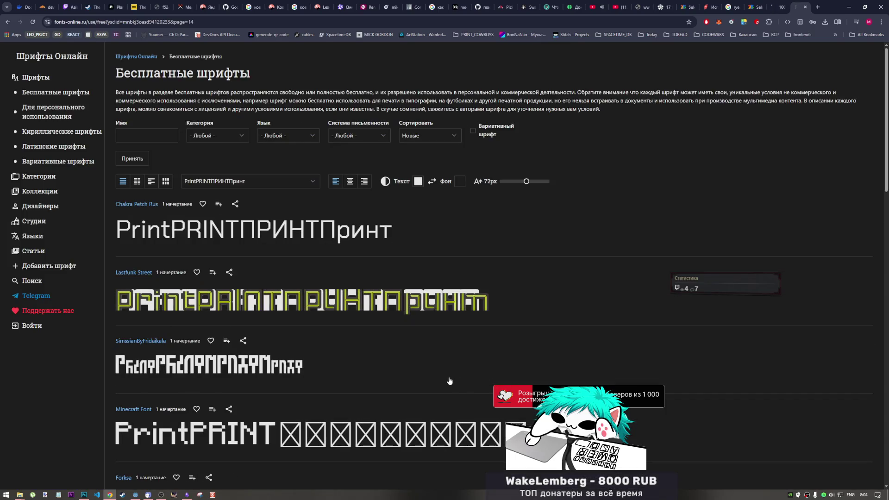
scroll(416, 375, down, 10)
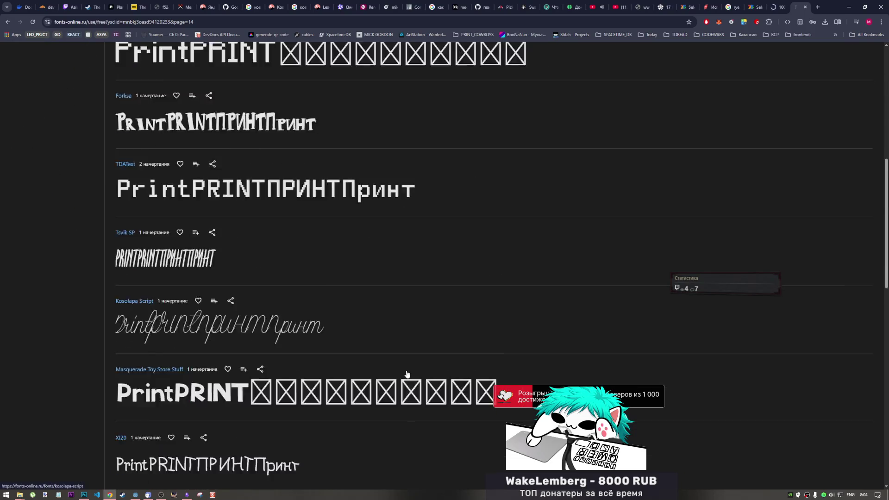
scroll(403, 373, down, 6)
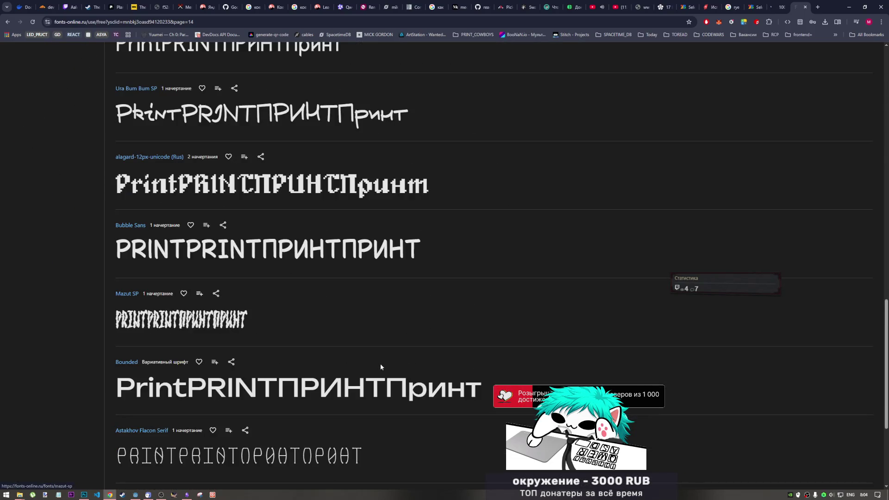
scroll(384, 258, down, 3)
scroll(381, 270, up, 4)
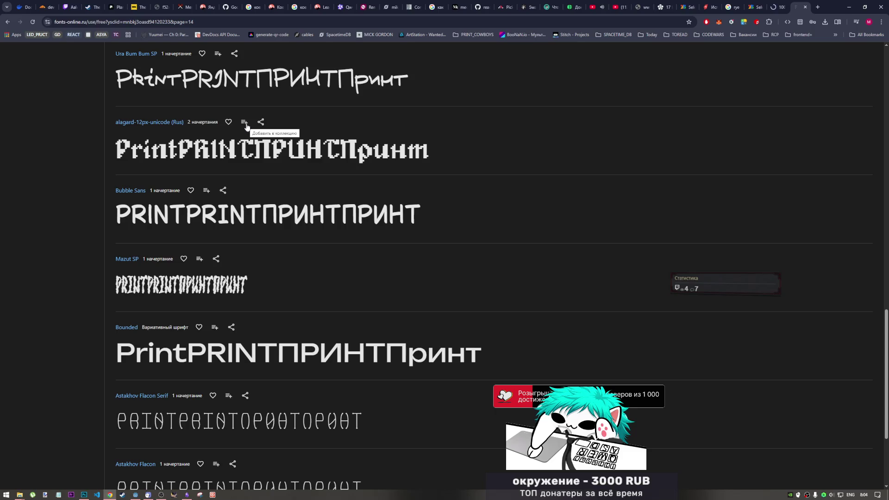
Open the alagard-12px-unicode (Rus) font page in a new tab and switch to it.
middle_click(167, 123)
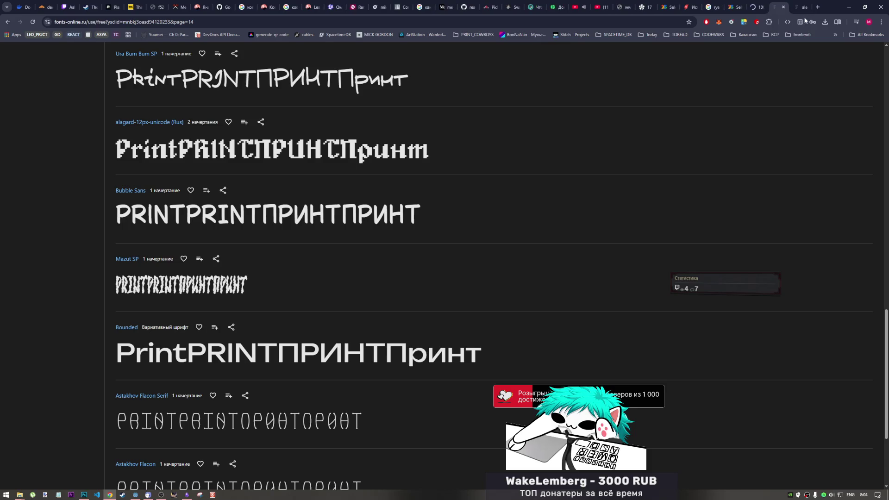
scroll(452, 276, down, 3)
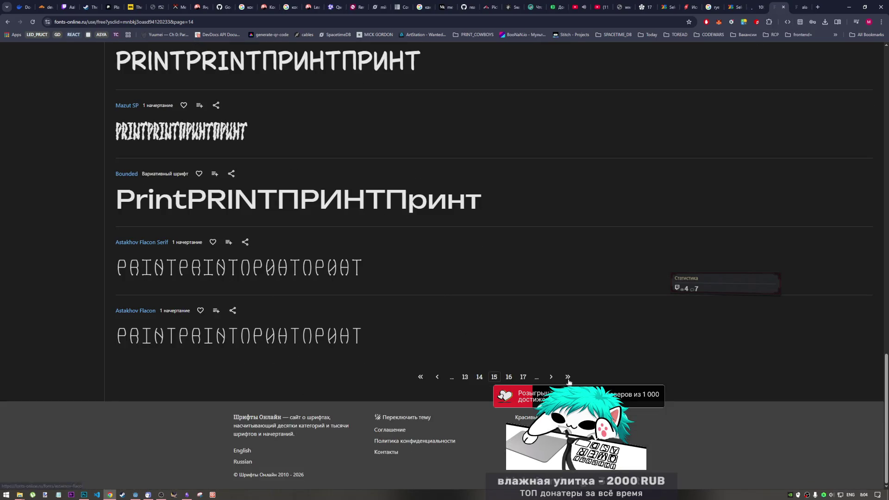
click(801, 7)
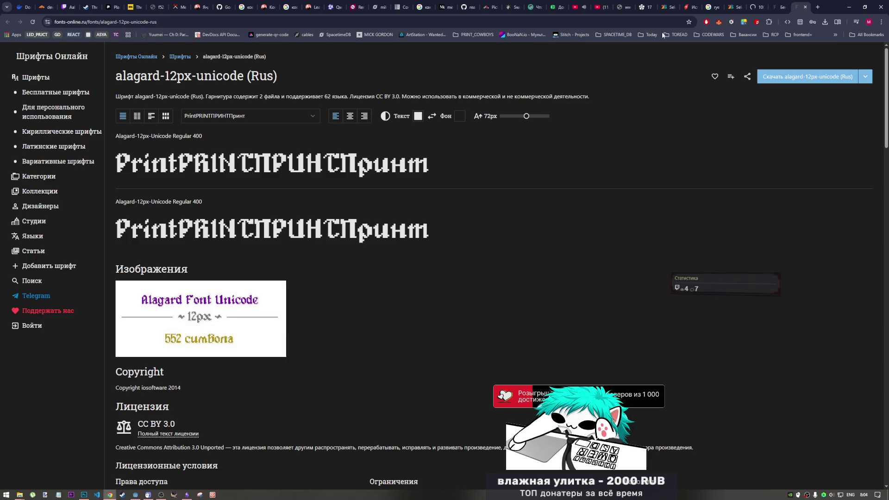
Download the alagard-12px-unicode (Rus) font archive, then close its page.
scroll(299, 234, down, 2)
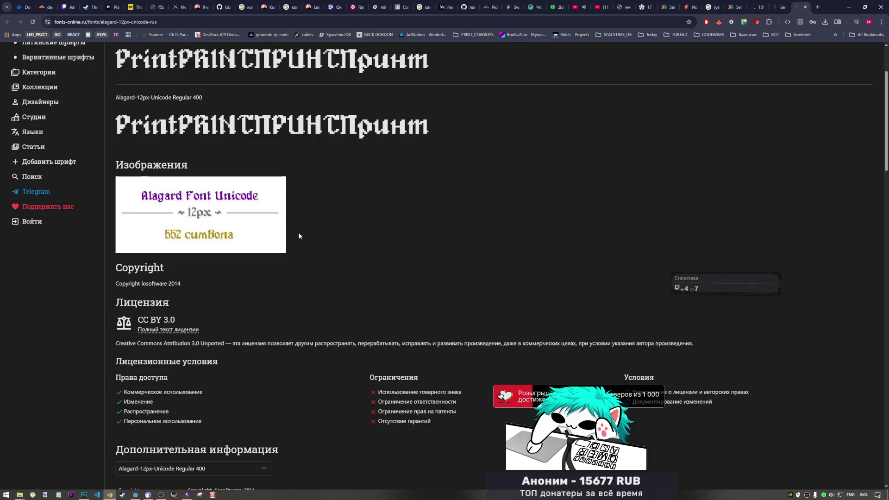
scroll(207, 214, up, 2)
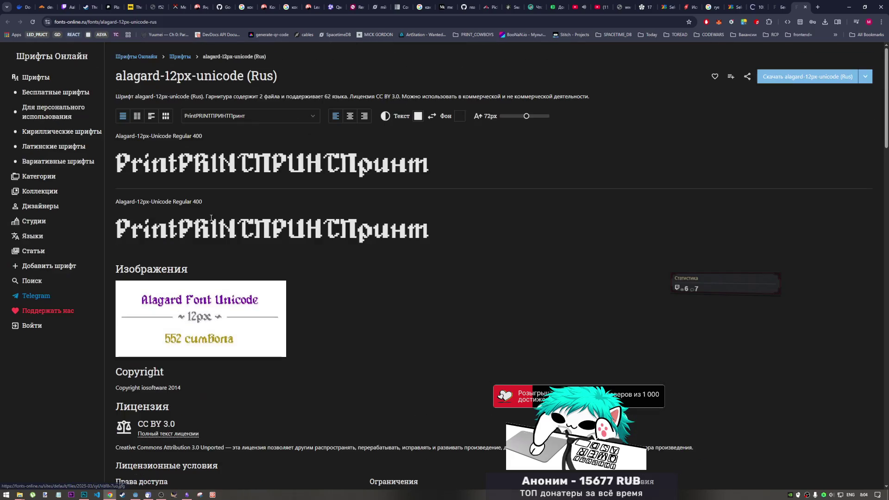
scroll(299, 199, down, 2)
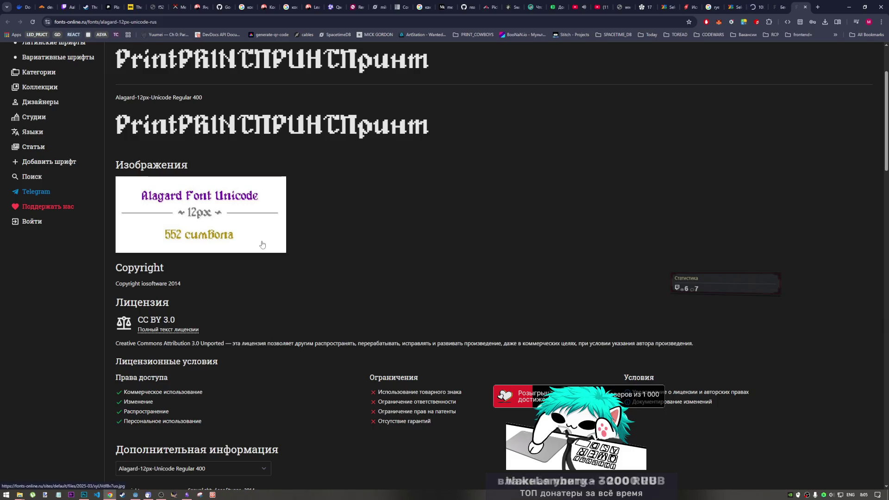
scroll(269, 242, up, 3)
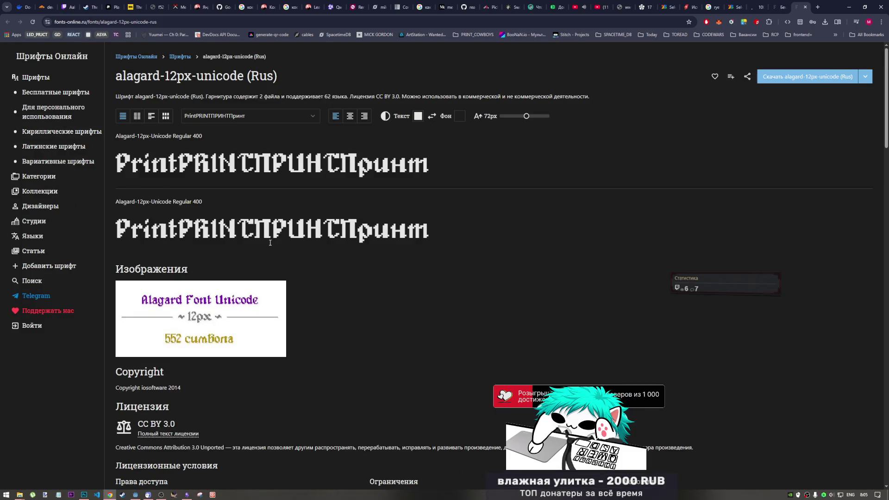
click(819, 78)
text(LtLbm)
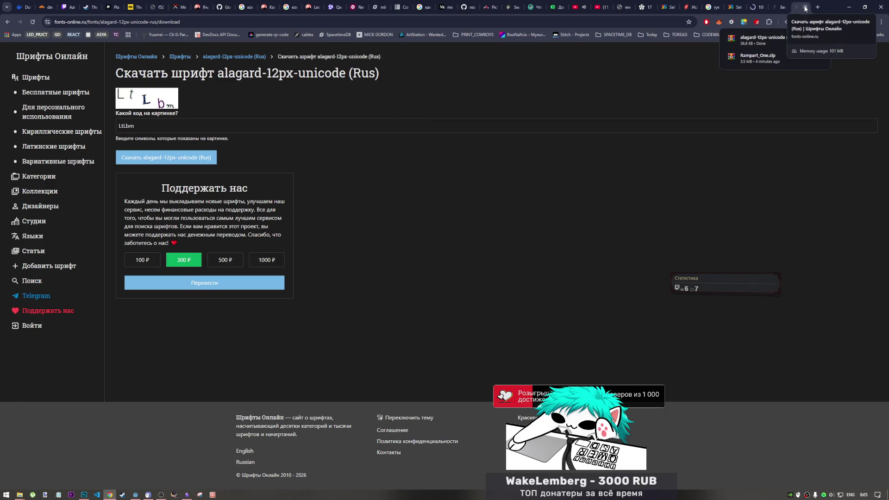
click(805, 7)
Scroll the free fonts list and advance to pages 17 and 18.
scroll(432, 242, down, 10)
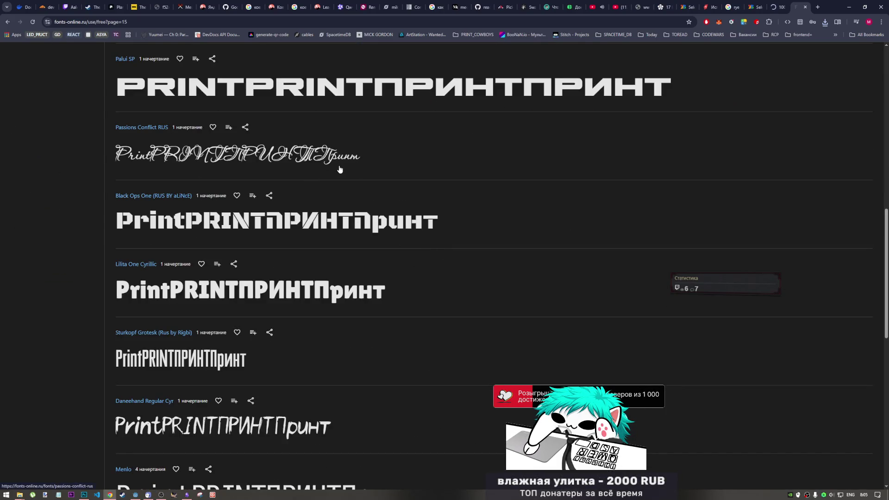
scroll(338, 166, down, 2)
scroll(338, 166, up, 2)
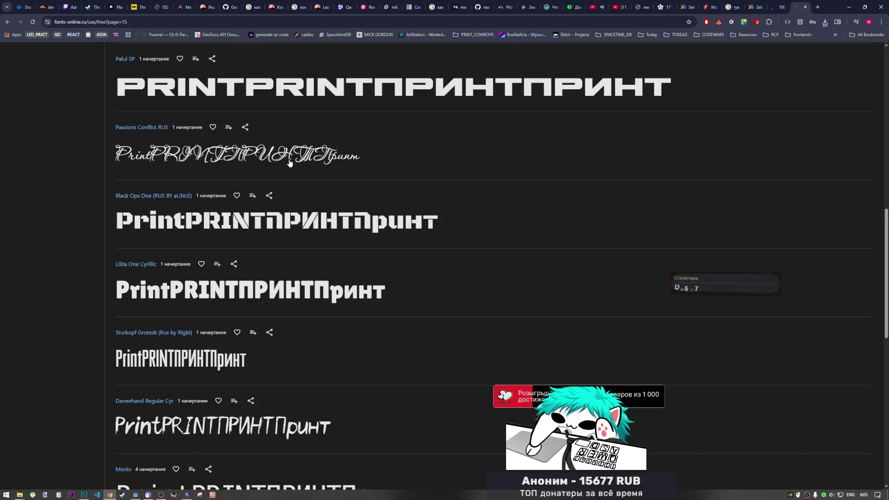
scroll(320, 249, down, 10)
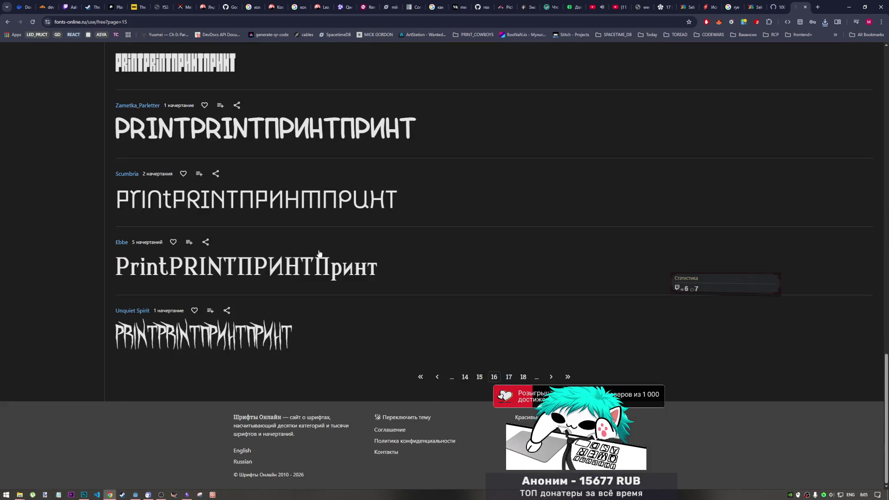
click(509, 377)
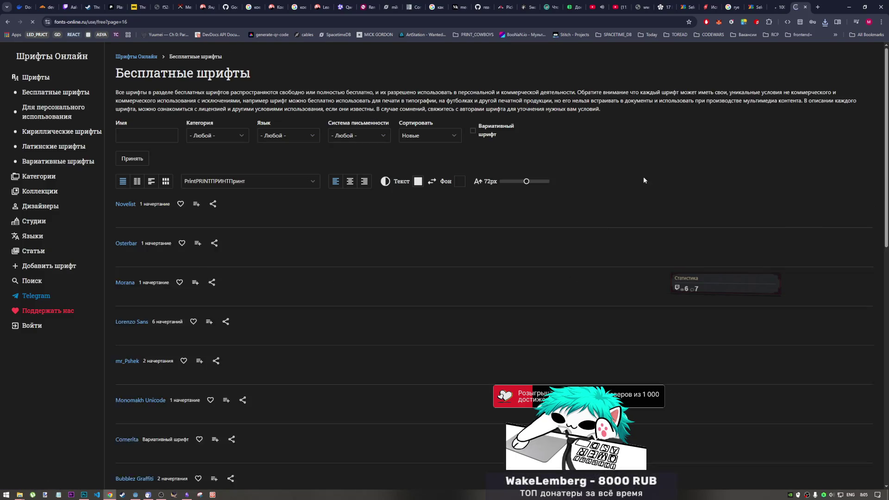
scroll(273, 282, down, 3)
scroll(273, 281, down, 13)
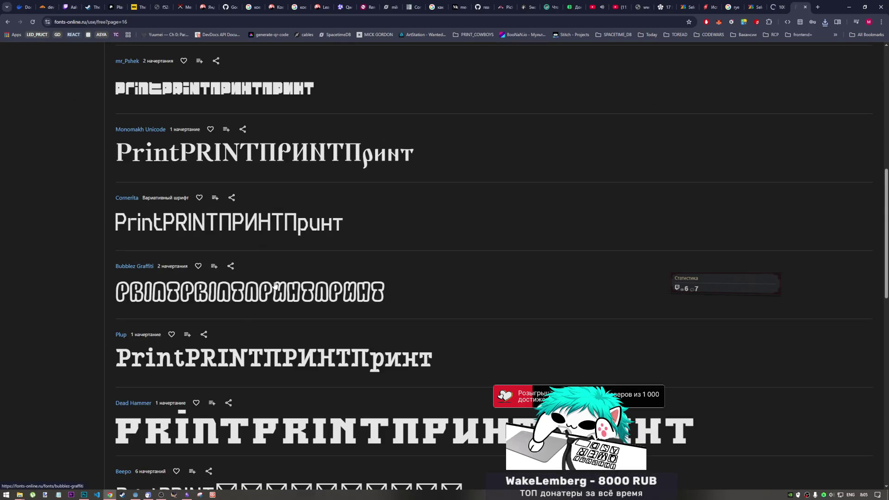
scroll(274, 281, down, 7)
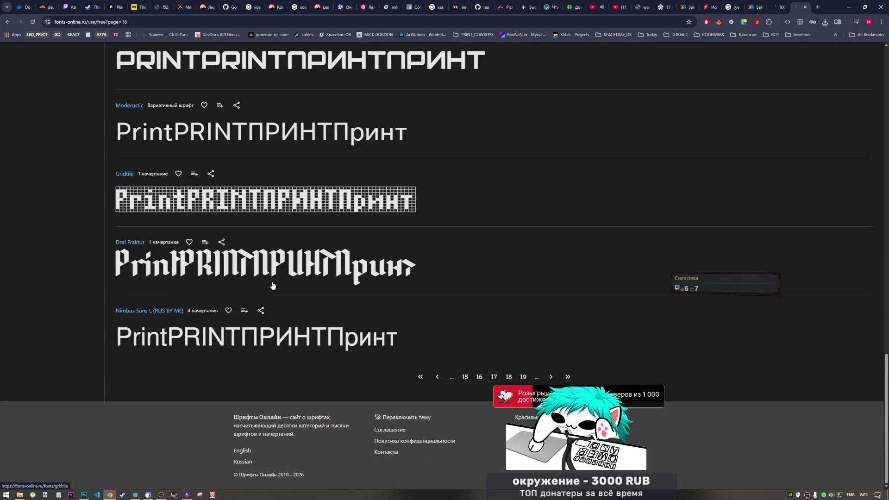
click(509, 378)
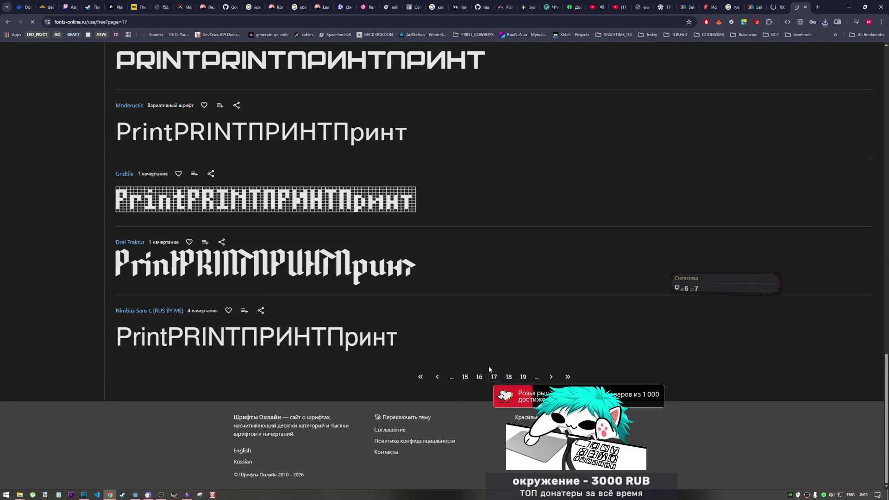
Review the page 18 fonts and move on to page 19.
scroll(409, 335, down, 4)
scroll(406, 339, down, 7)
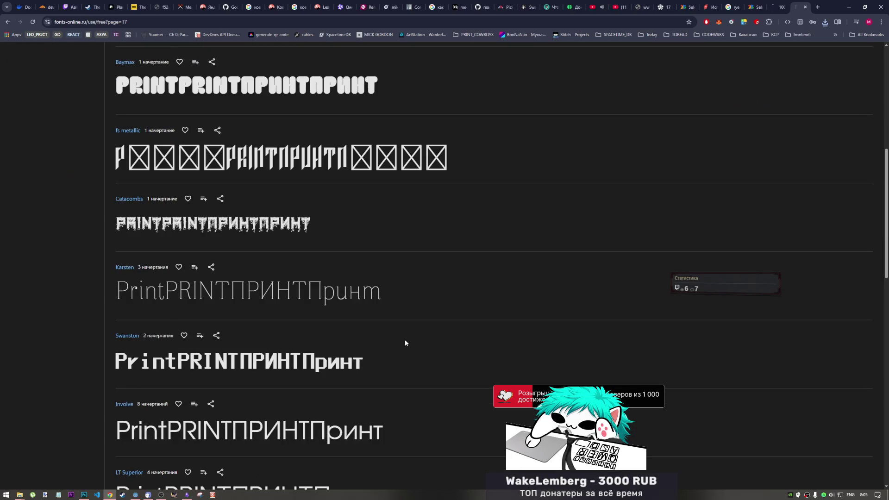
scroll(401, 343, up, 3)
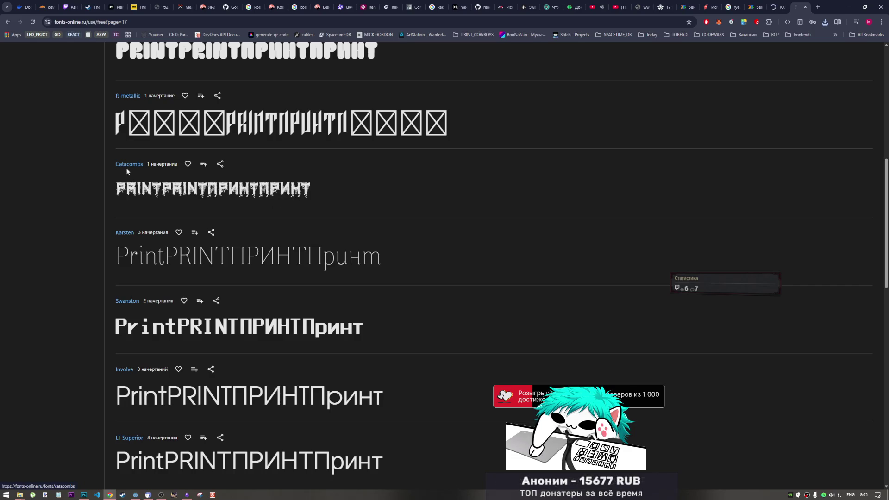
scroll(290, 285, down, 14)
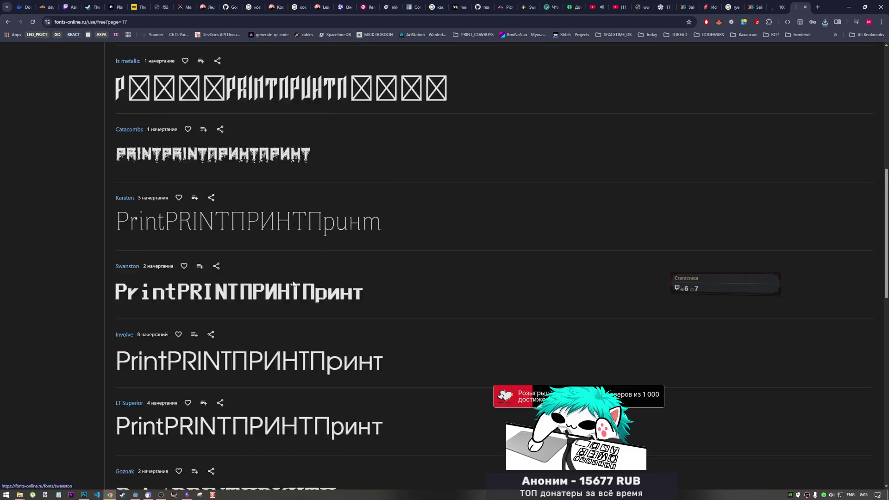
scroll(291, 287, down, 2)
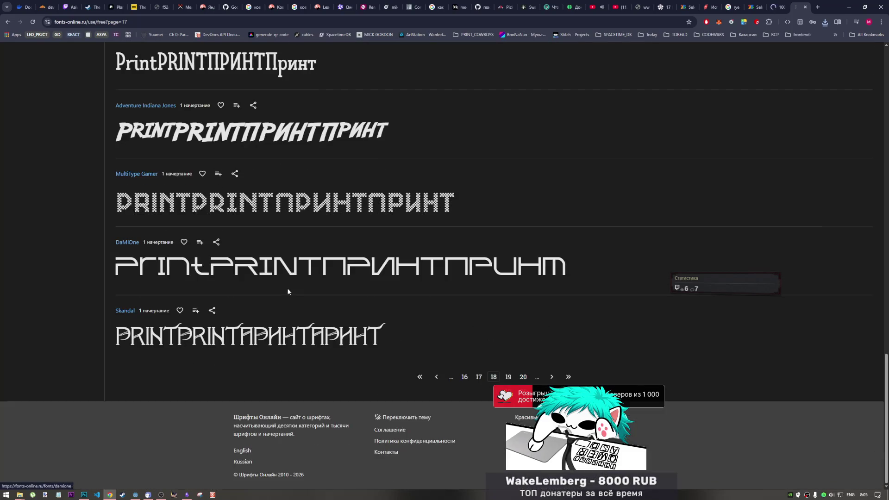
click(508, 377)
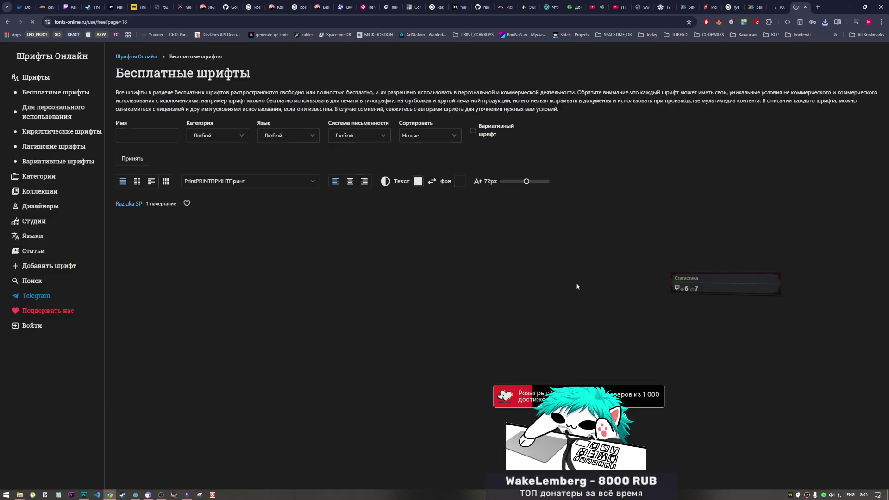
Look through the page 19 fonts and move on to the next page.
scroll(379, 316, down, 7)
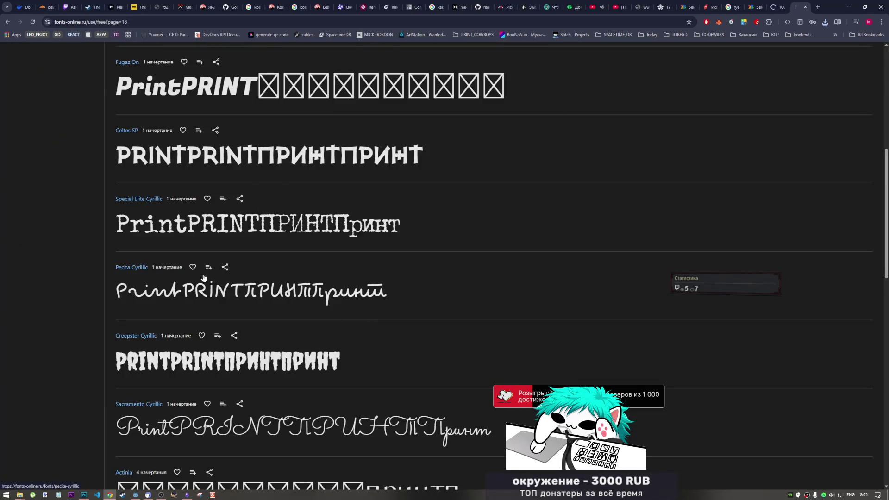
scroll(378, 327, down, 3)
scroll(237, 212, up, 2)
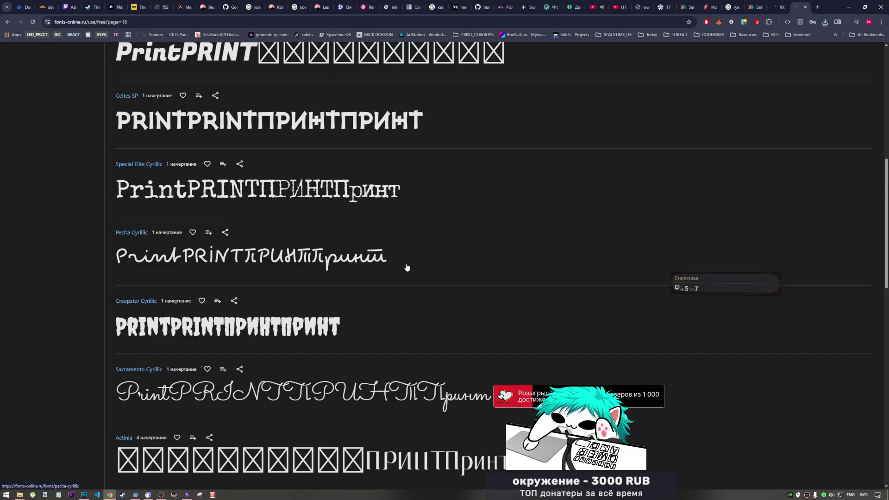
scroll(406, 286, down, 10)
scroll(407, 292, up, 2)
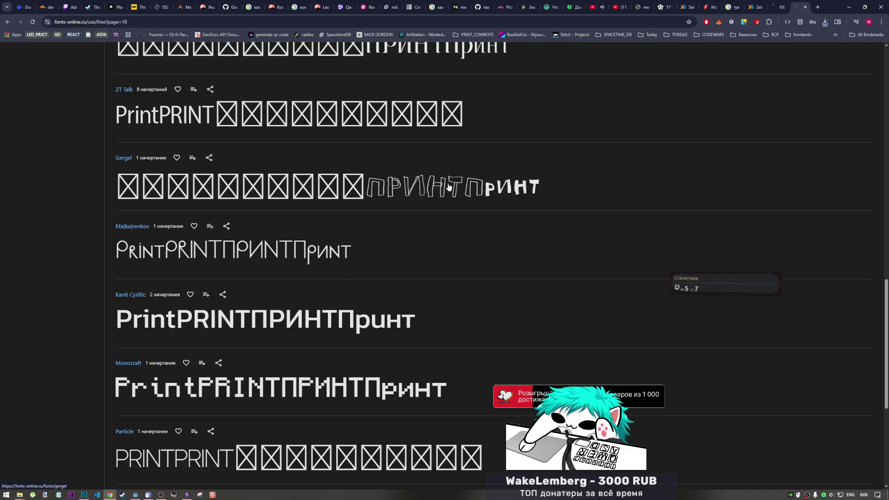
scroll(412, 288, down, 5)
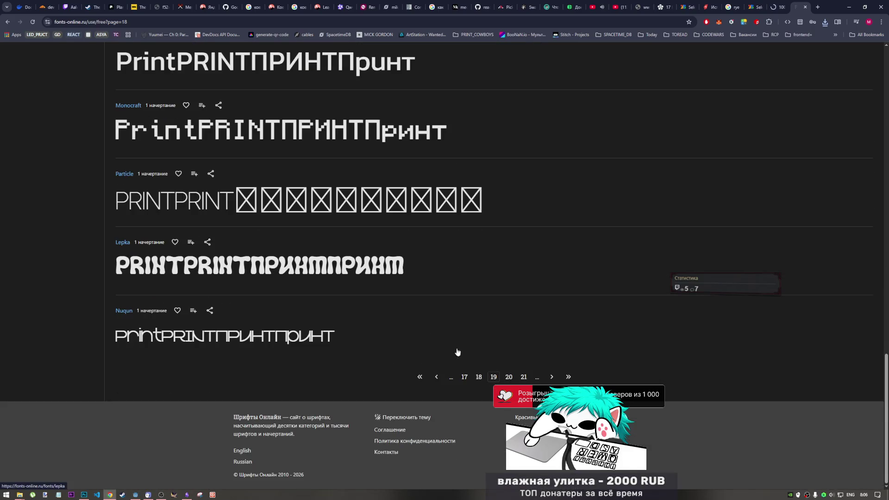
scroll(457, 329, down, 8)
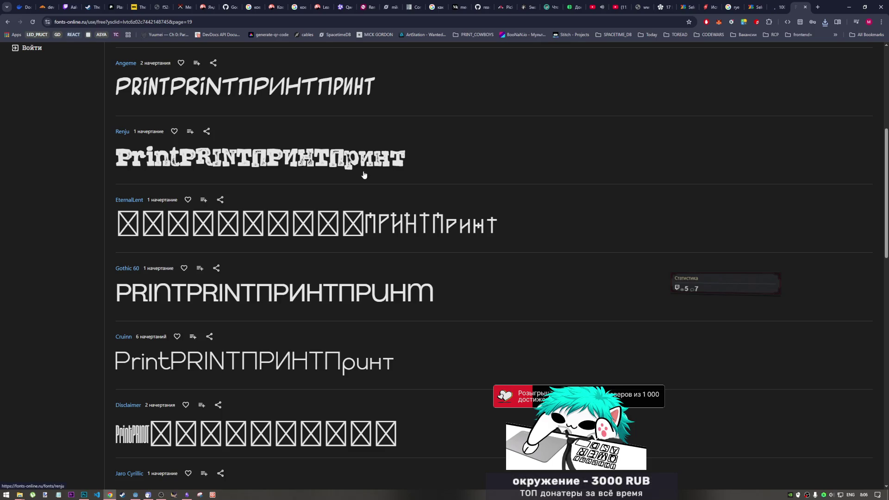
scroll(365, 177, down, 3)
scroll(367, 185, down, 4)
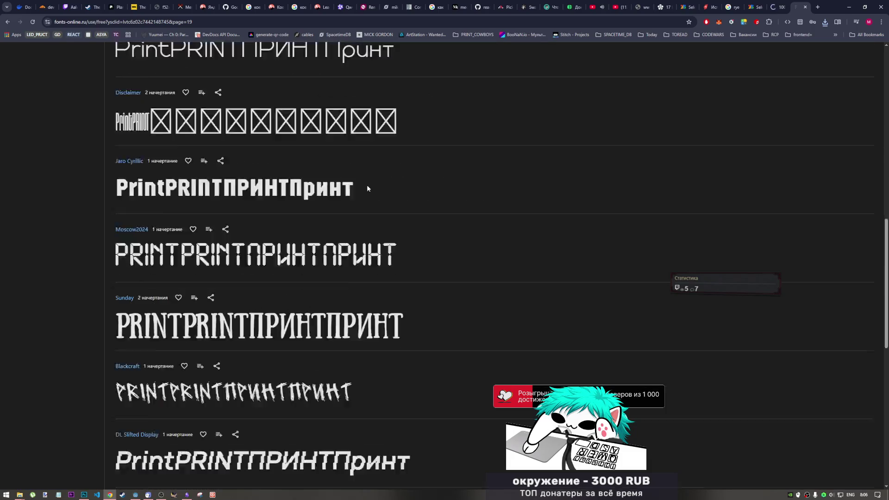
scroll(367, 194, down, 8)
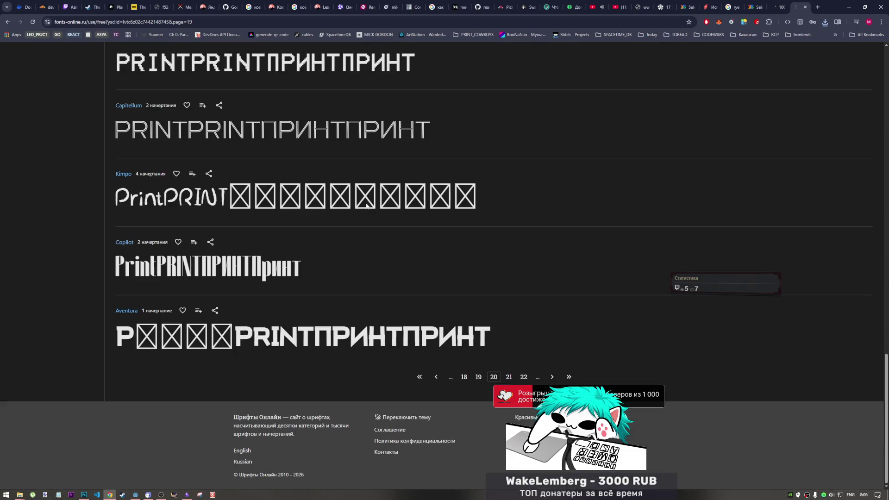
scroll(368, 204, up, 12)
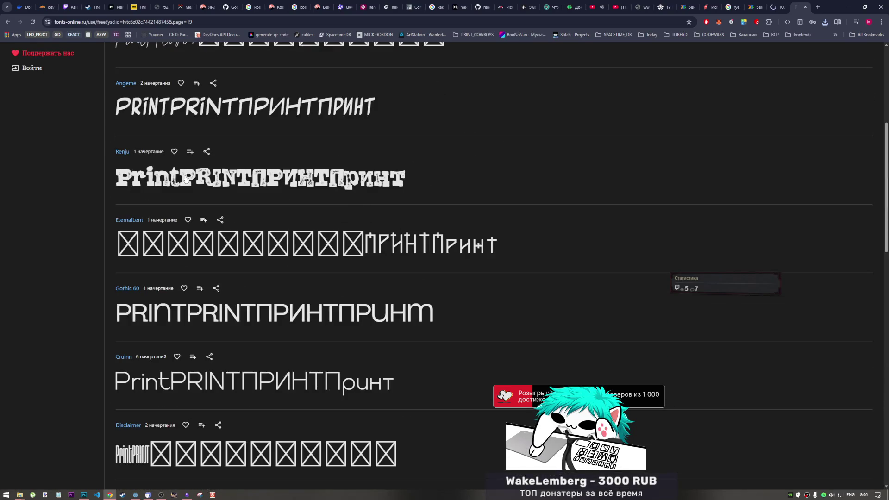
scroll(384, 217, down, 3)
scroll(384, 216, down, 10)
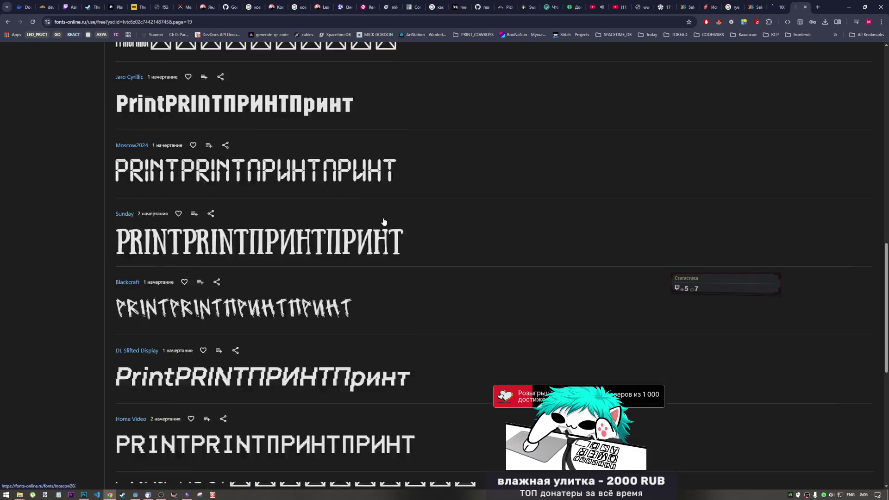
click(507, 378)
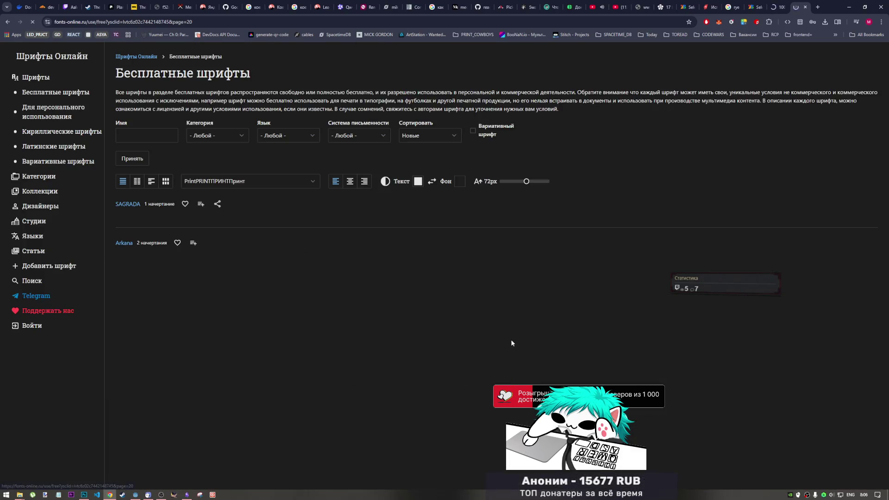
Advance through pages 21 and 22 of the free fonts.
scroll(481, 324, down, 4)
scroll(361, 318, down, 7)
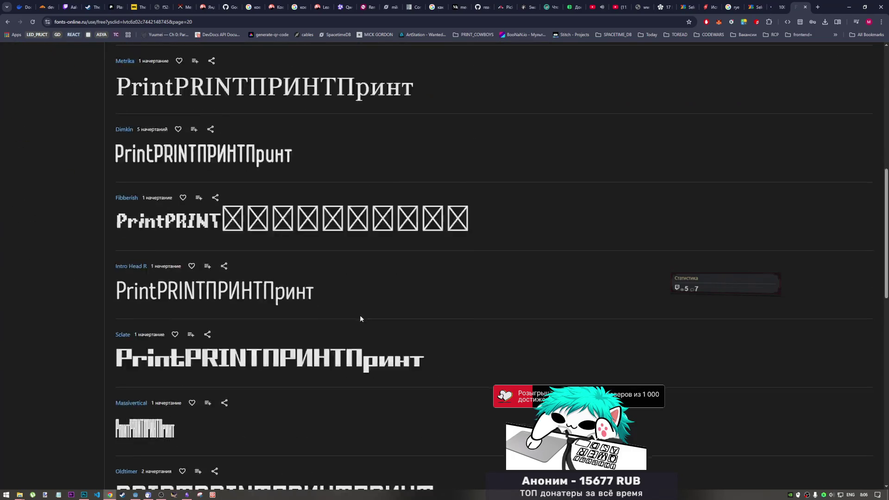
scroll(359, 320, down, 7)
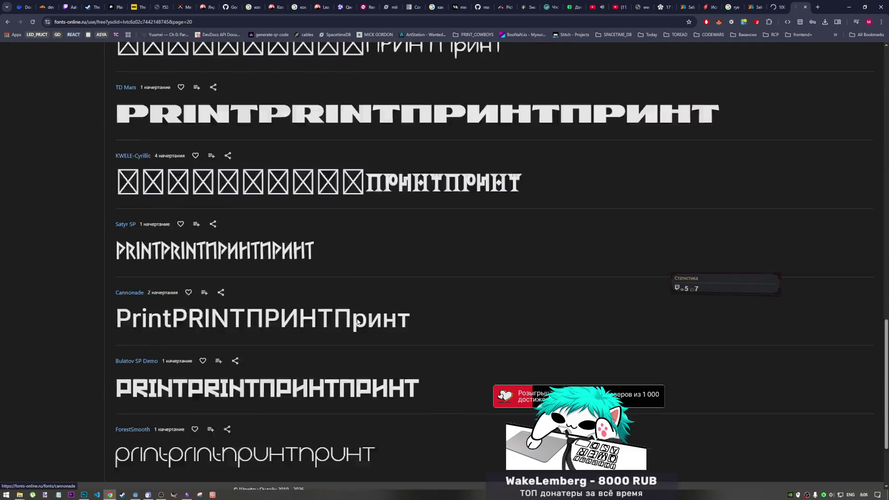
click(495, 377)
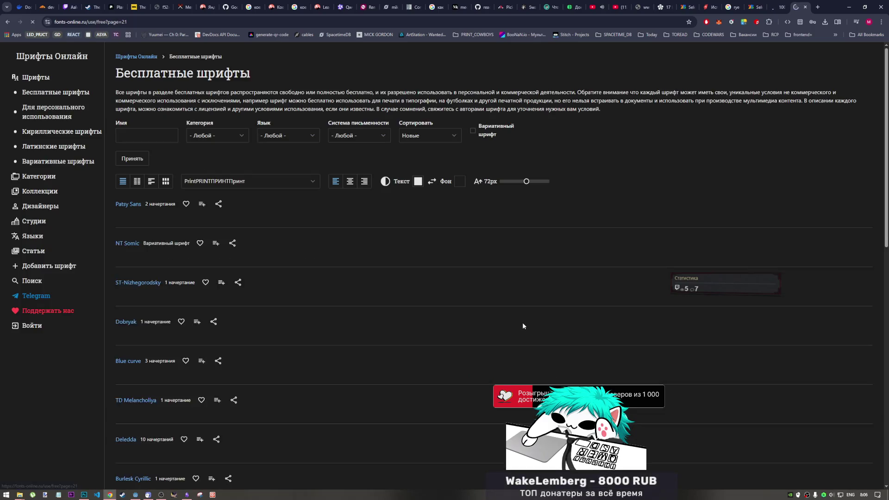
scroll(325, 288, down, 4)
scroll(326, 288, down, 10)
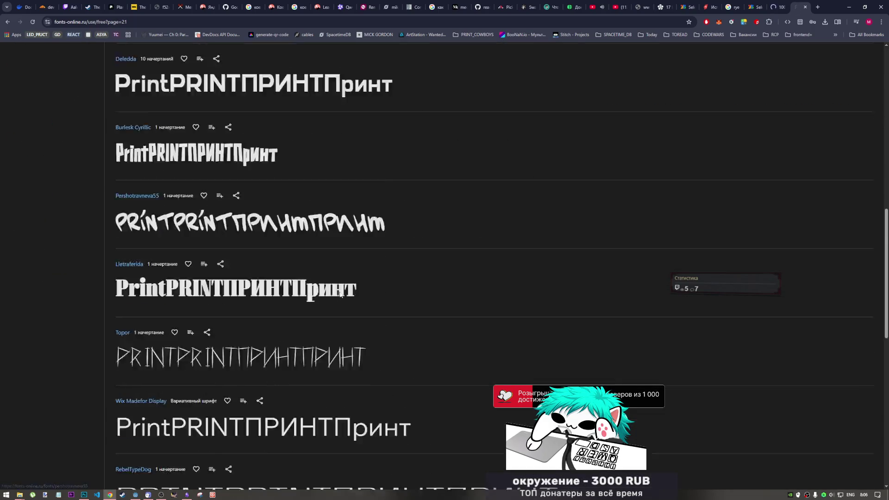
scroll(342, 293, down, 8)
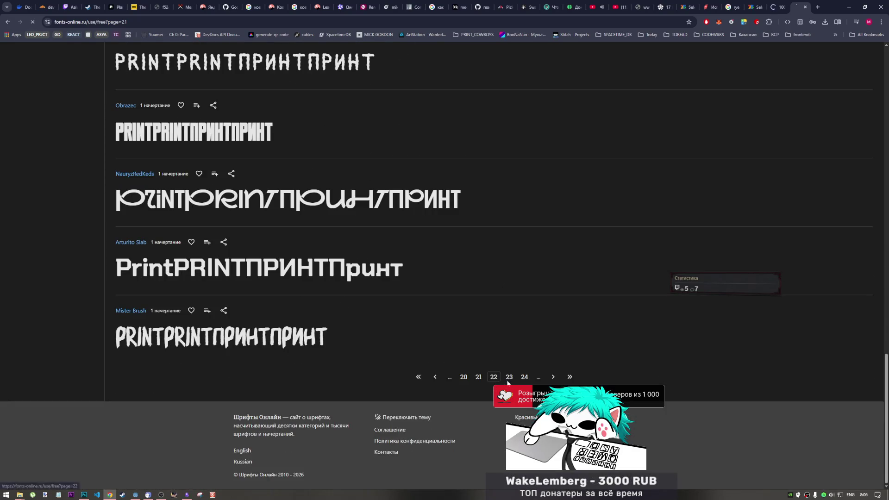
click(493, 376)
Move to page 23 and look over DRUZHOK, Naga and ST-SimpleSquare.
scroll(487, 394, down, 5)
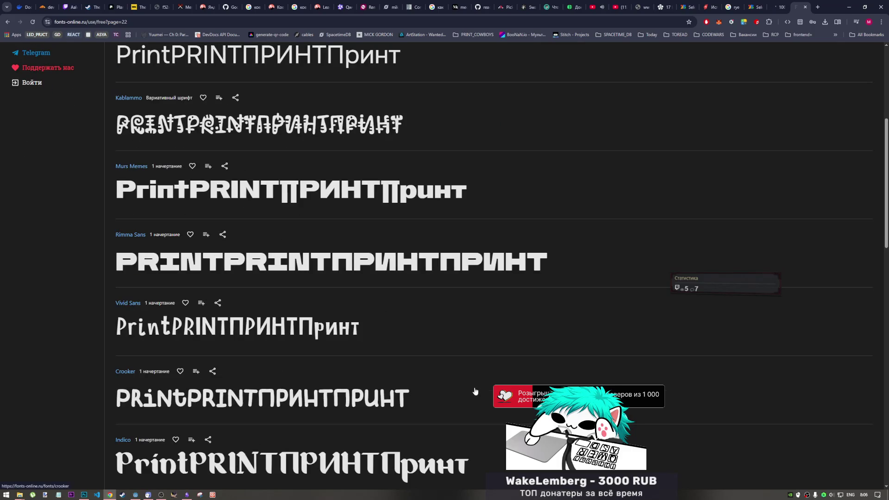
scroll(474, 391, down, 2)
scroll(474, 392, down, 8)
scroll(475, 393, down, 7)
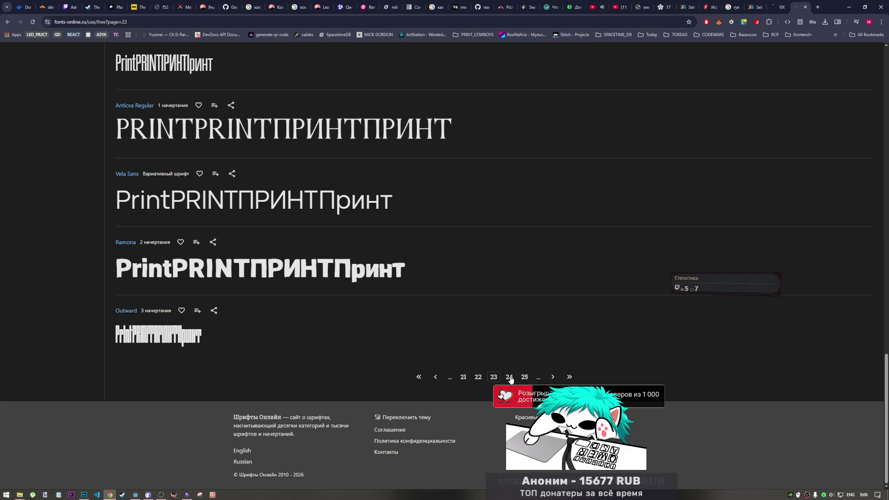
click(509, 378)
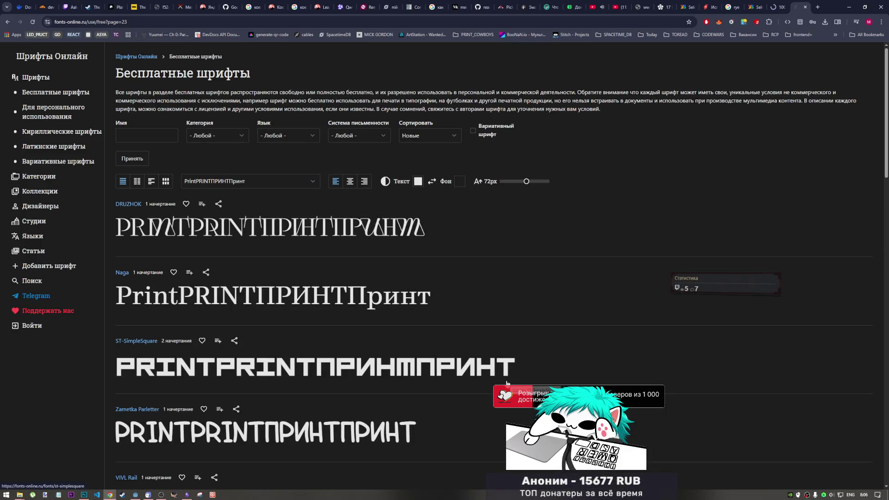
scroll(473, 355, down, 8)
scroll(416, 348, up, 7)
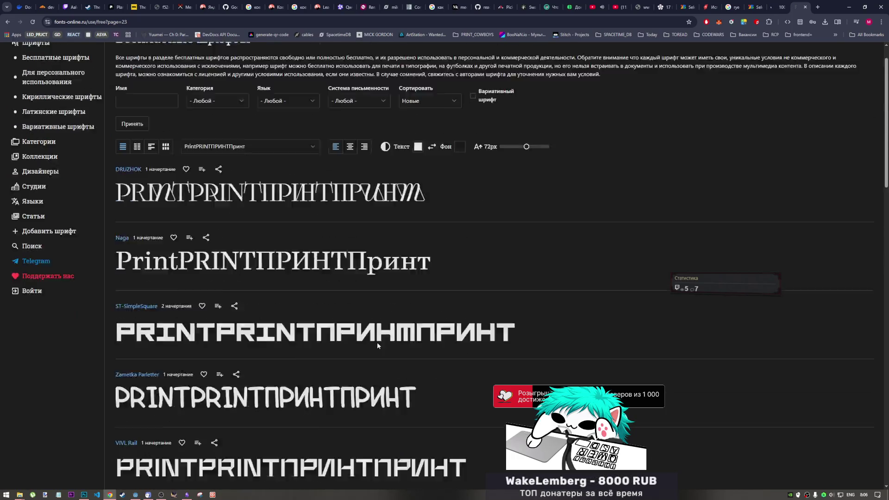
scroll(377, 345, up, 1)
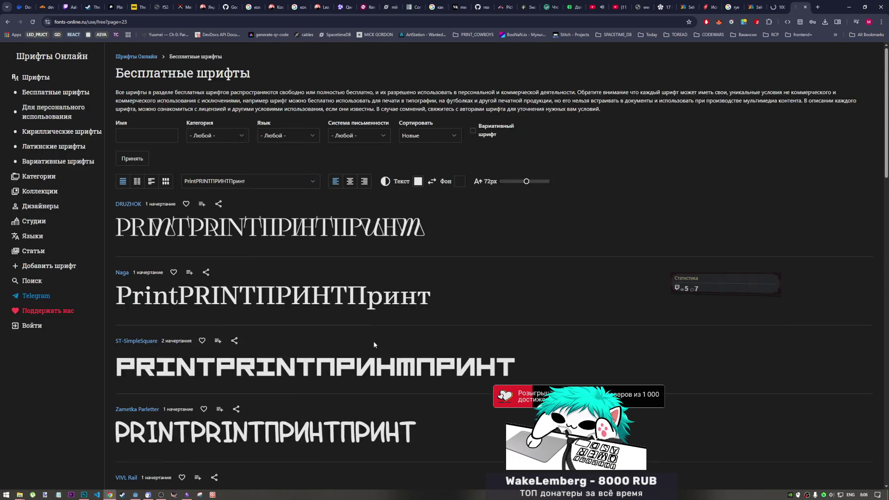
click(235, 136)
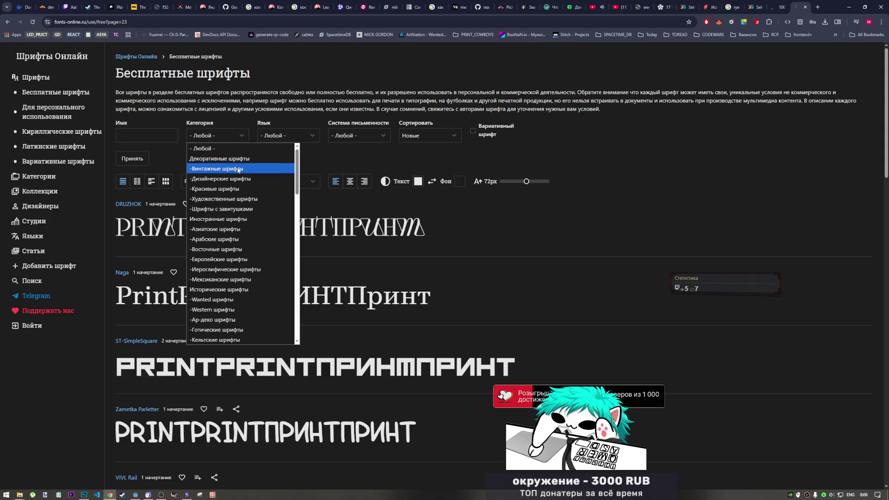
key(Escape)
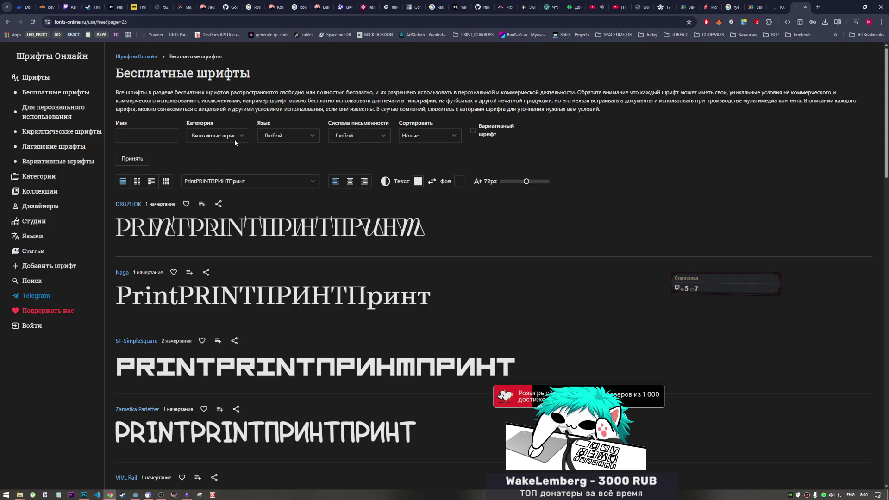
click(234, 139)
key(Up)
key(Return)
click(233, 140)
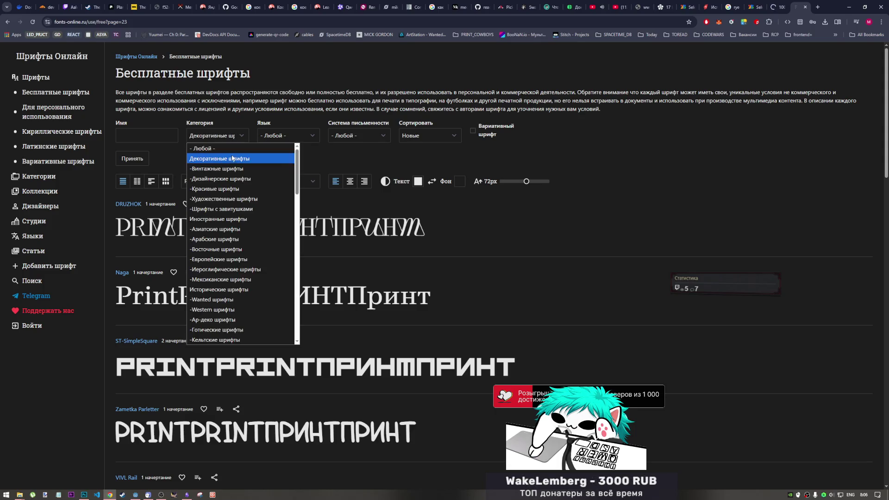
click(233, 148)
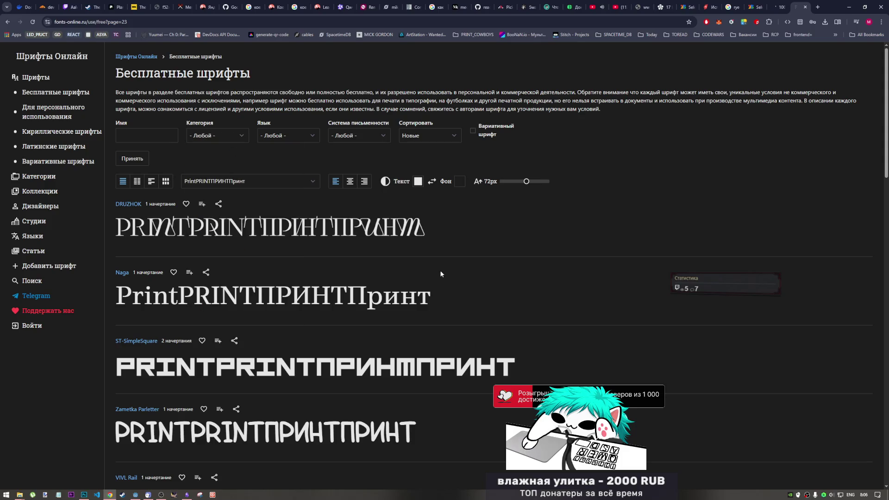
Scroll past the Alumni, Anek and BIZ fonts and advance two pages to page 26.
scroll(440, 270, down, 10)
scroll(433, 267, down, 8)
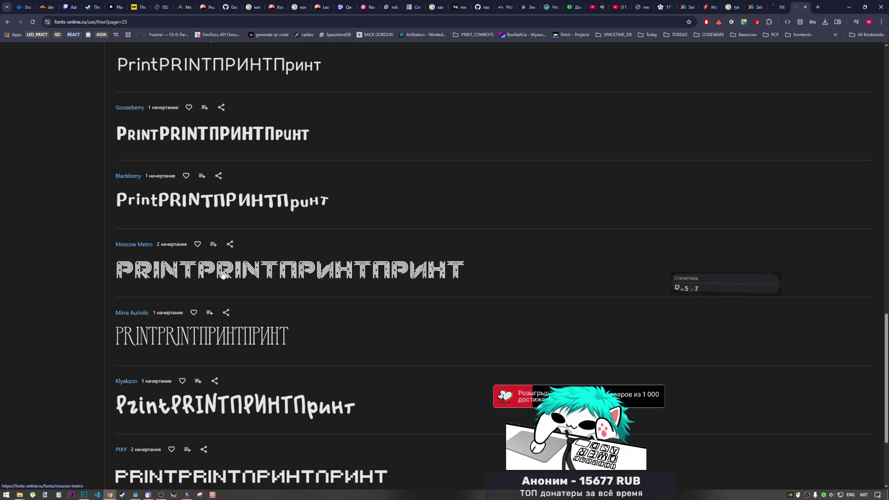
scroll(412, 305, down, 3)
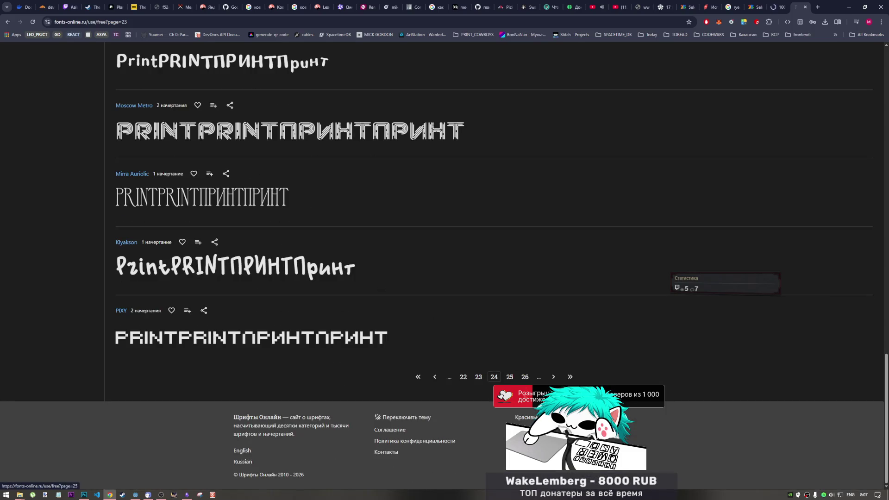
click(510, 378)
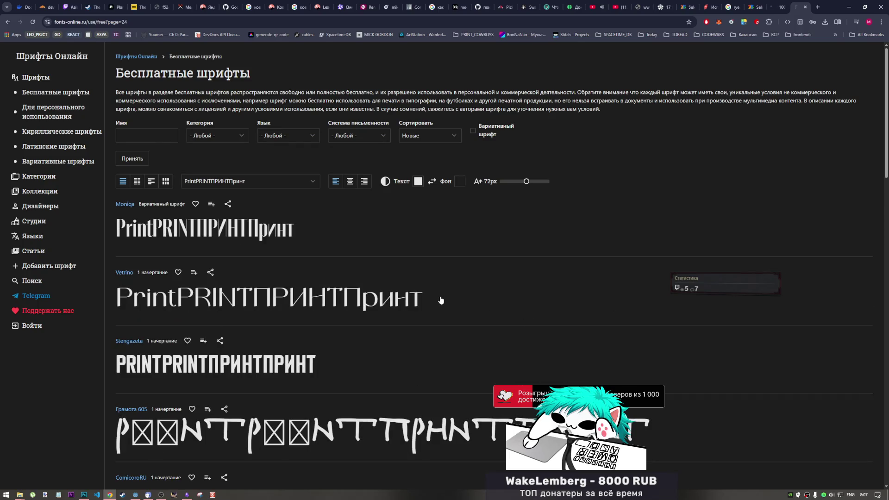
scroll(433, 300, down, 2)
scroll(430, 301, down, 9)
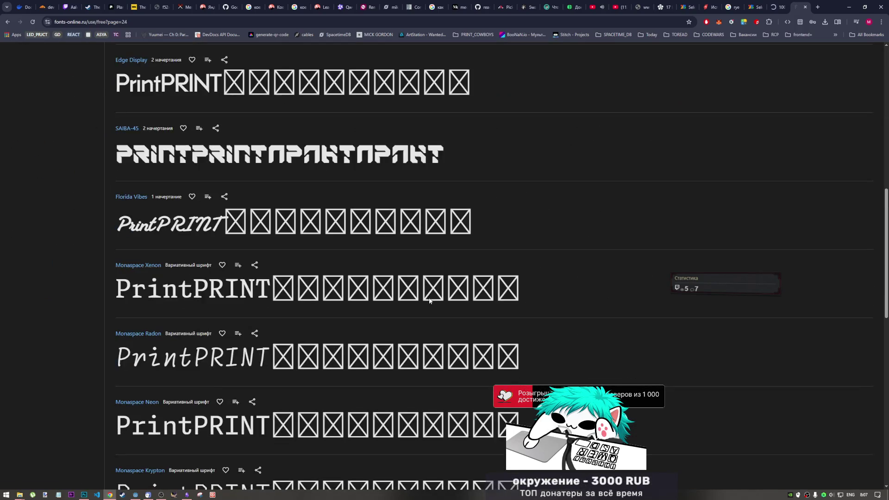
scroll(429, 301, down, 15)
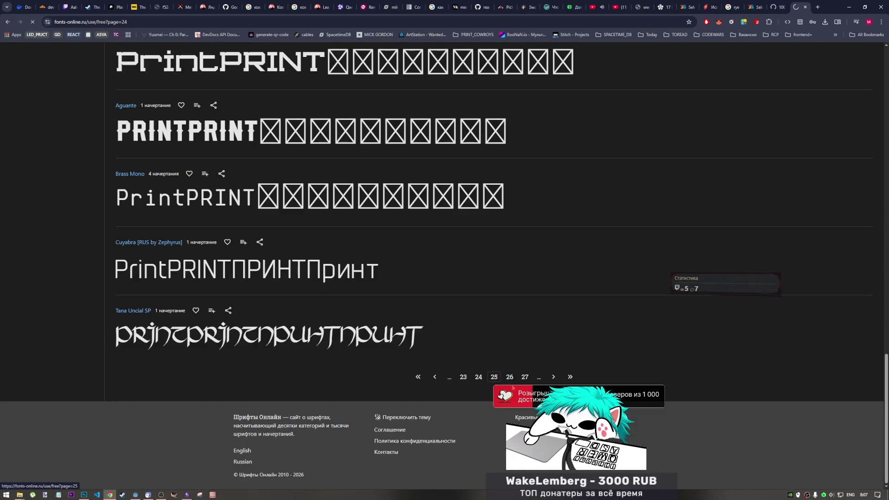
scroll(487, 364, down, 5)
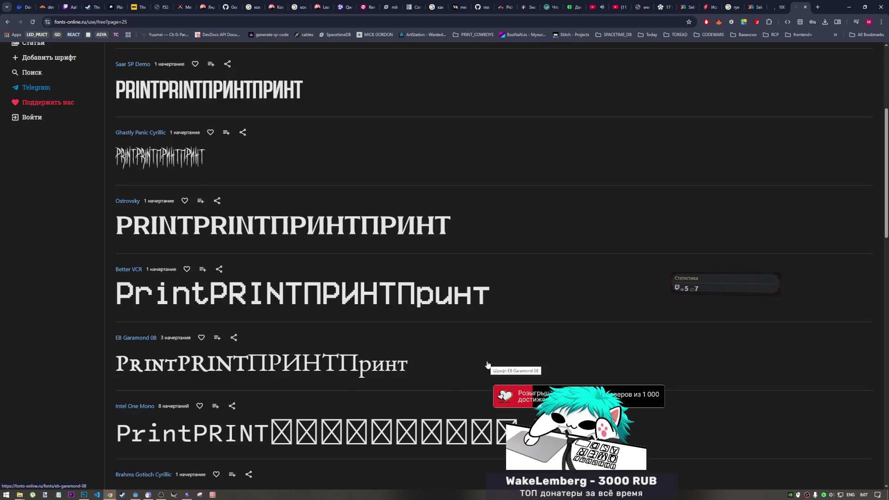
scroll(487, 365, down, 5)
scroll(484, 366, down, 7)
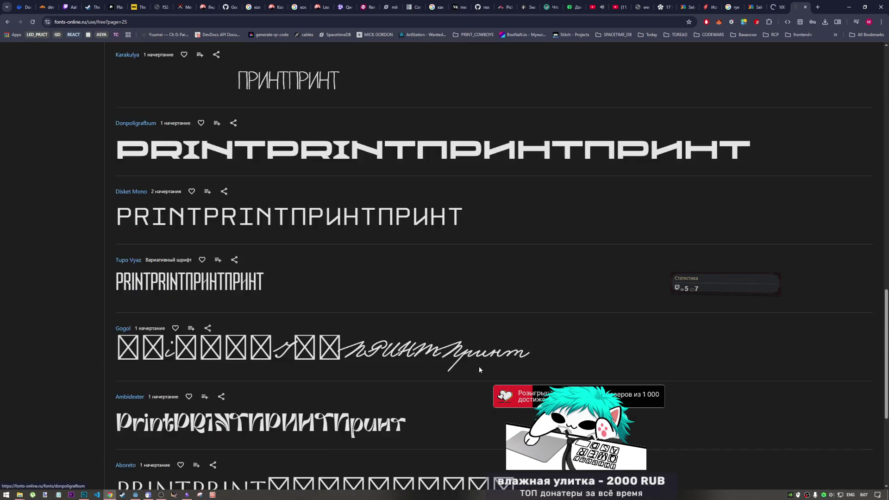
click(494, 426)
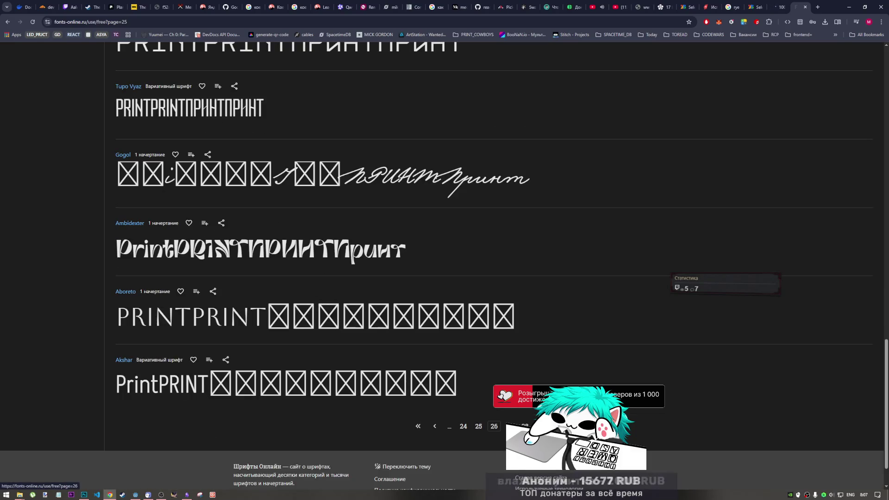
Page on through page 27, past Bayon and Beau Rivage, to page 28.
scroll(481, 396, down, 5)
scroll(481, 397, down, 1)
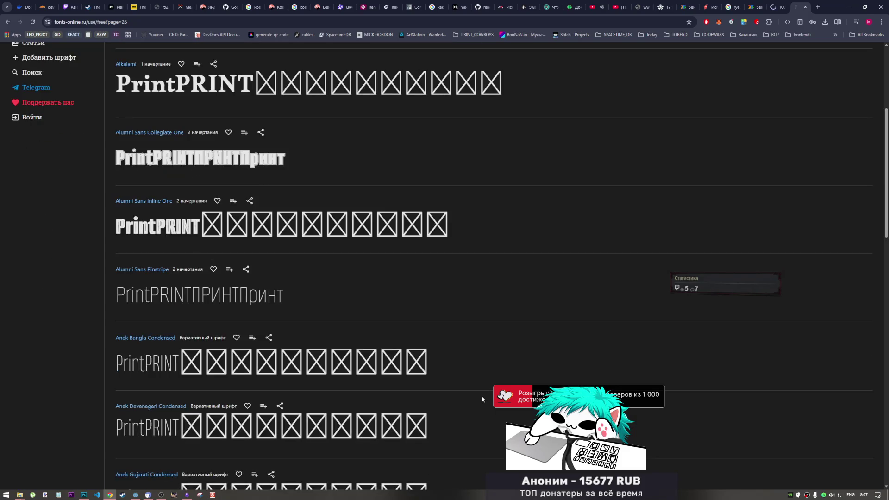
scroll(481, 396, down, 3)
scroll(417, 326, down, 15)
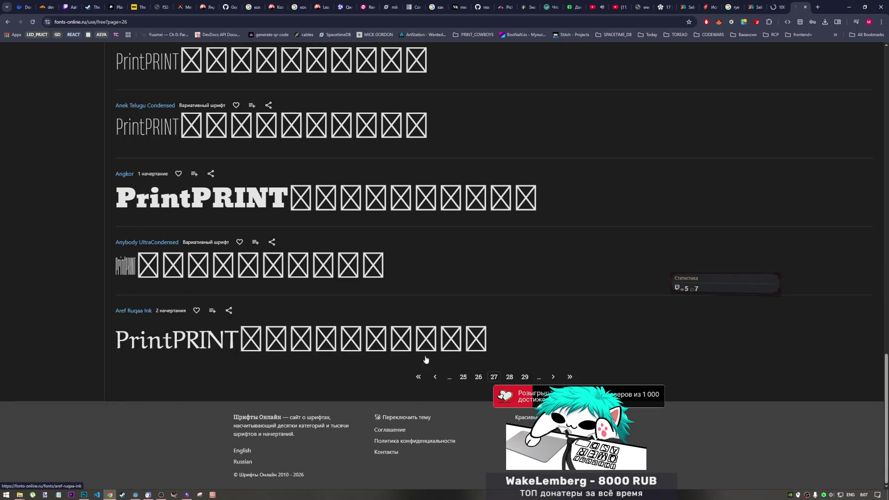
click(509, 377)
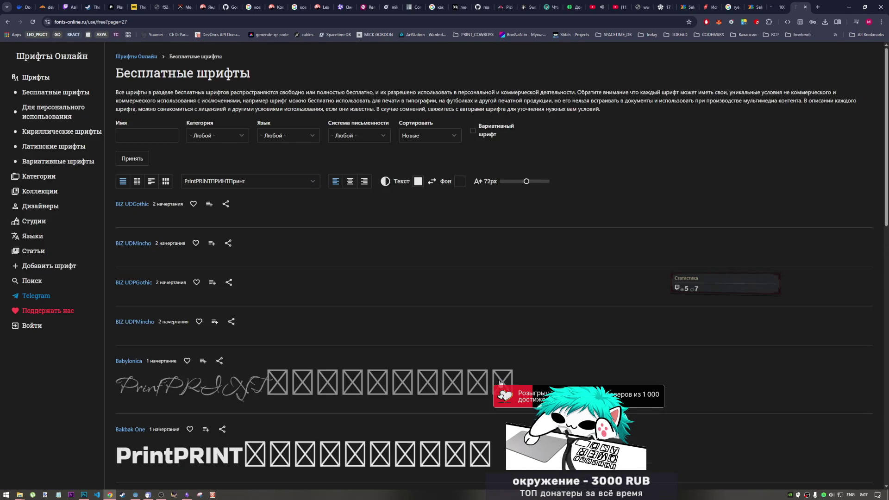
scroll(374, 338, down, 2)
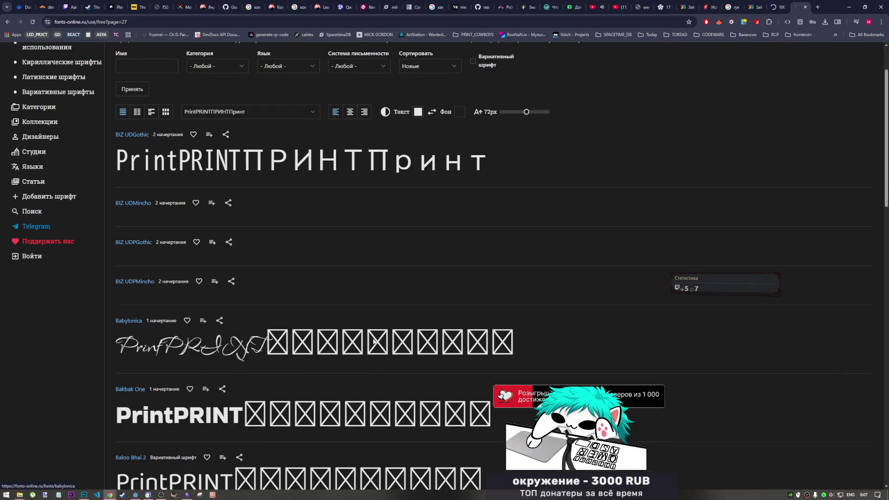
scroll(373, 341, down, 8)
scroll(373, 344, down, 10)
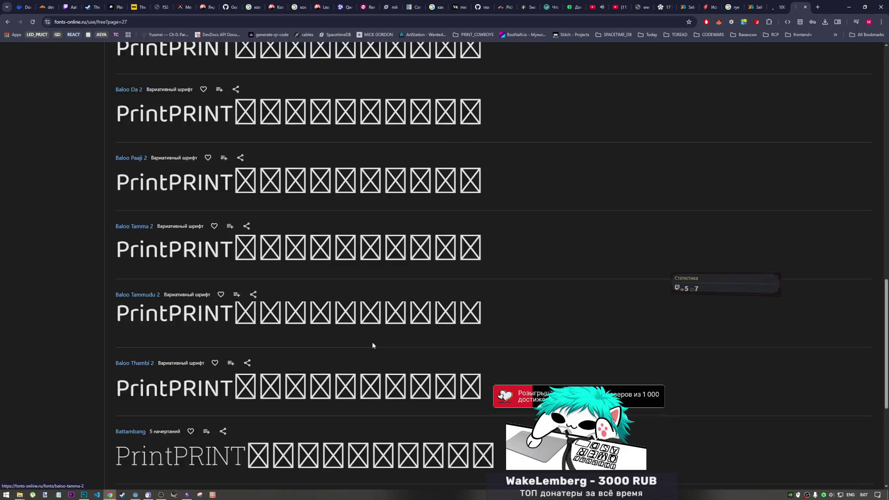
click(509, 377)
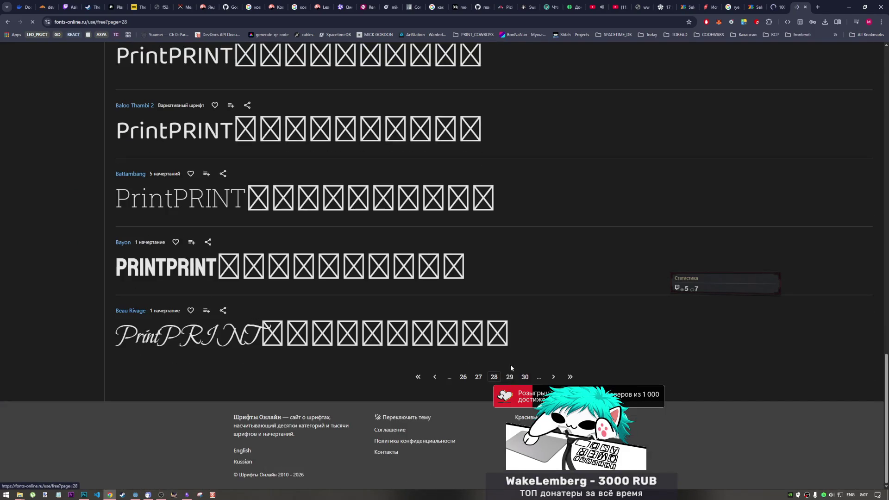
Check the Cyrillic previews and advance two pages in the free fonts catalogue.
scroll(508, 319, down, 2)
scroll(506, 328, down, 2)
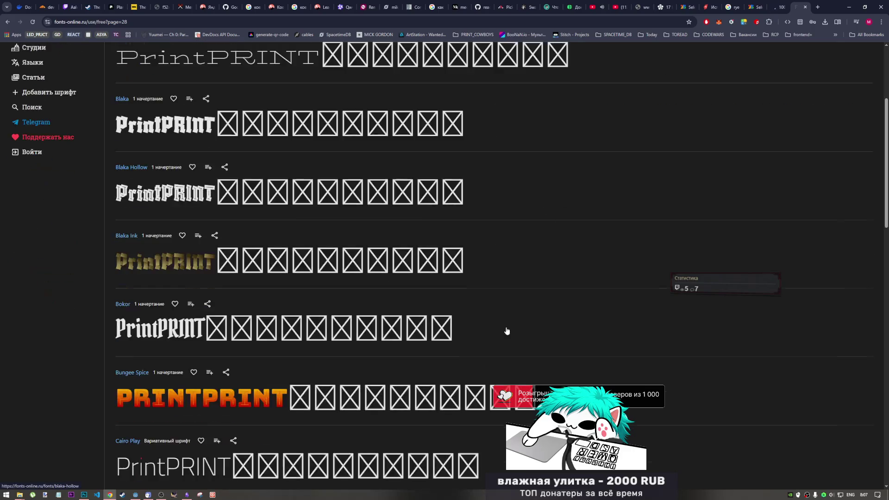
scroll(504, 327, up, 4)
scroll(323, 322, down, 3)
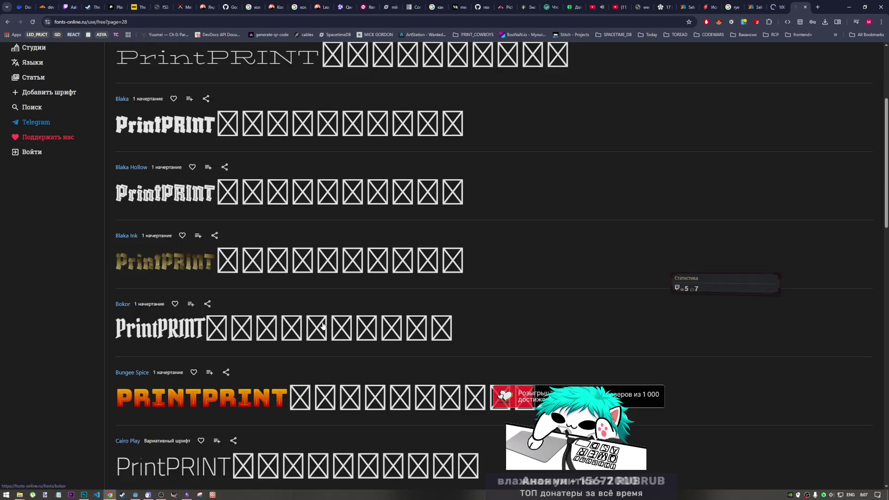
scroll(319, 322, down, 4)
scroll(318, 323, down, 5)
scroll(318, 323, up, 2)
scroll(318, 323, down, 8)
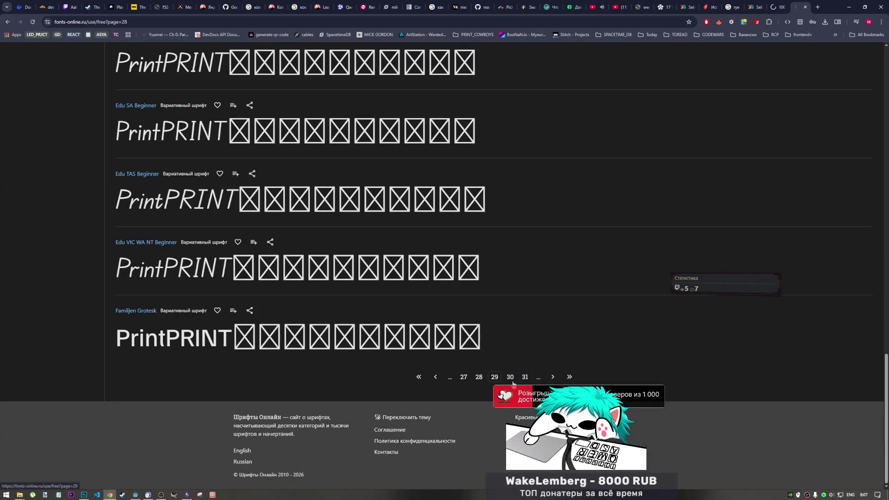
click(510, 376)
scroll(500, 315, down, 5)
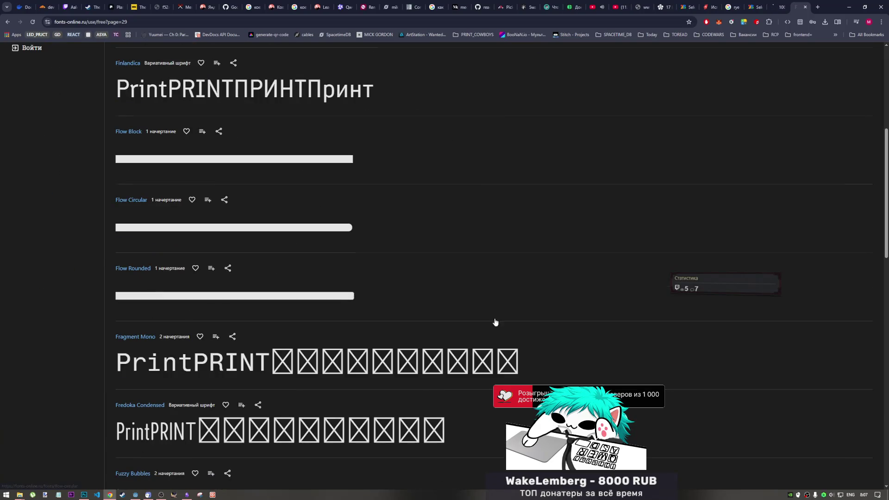
scroll(491, 322, down, 10)
scroll(487, 327, down, 5)
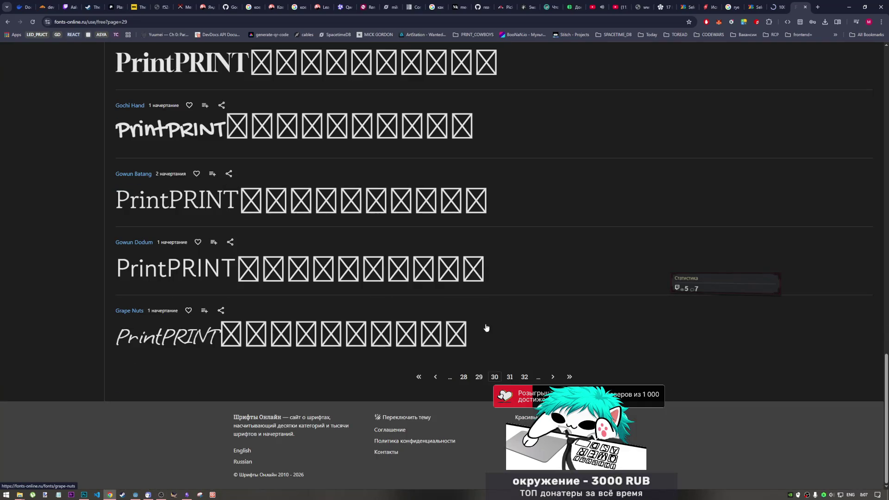
scroll(486, 327, up, 5)
scroll(488, 353, down, 5)
click(511, 373)
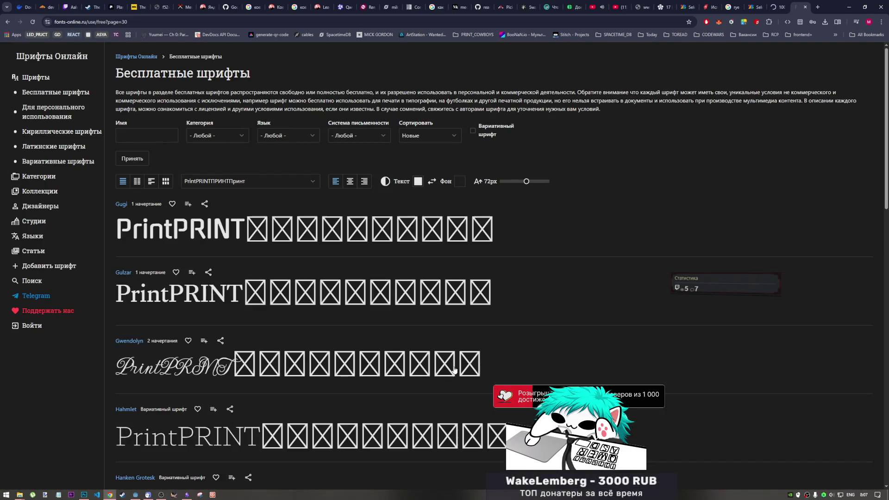
Keep paging forward through three more pages of free fonts.
scroll(449, 363, down, 15)
scroll(447, 352, down, 8)
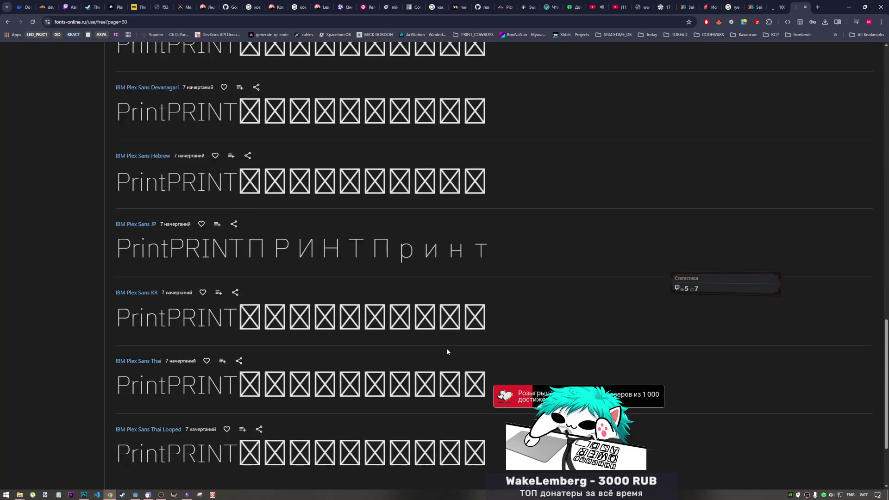
click(494, 392)
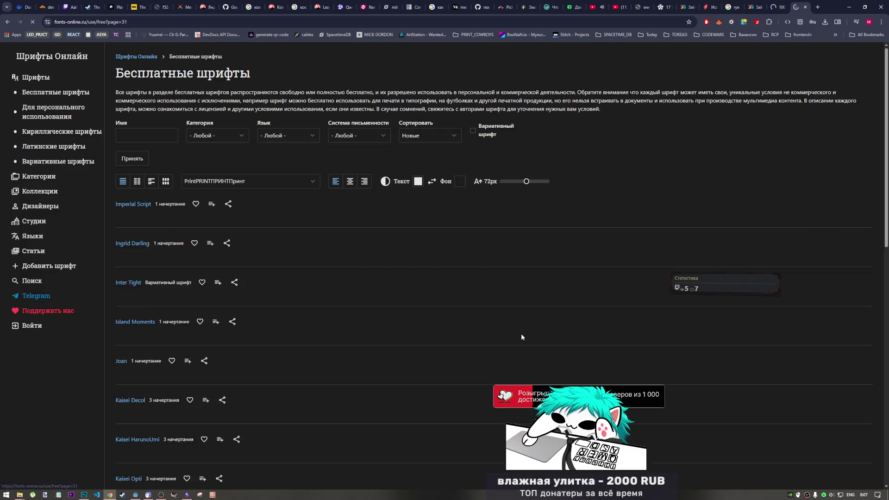
scroll(520, 344, down, 5)
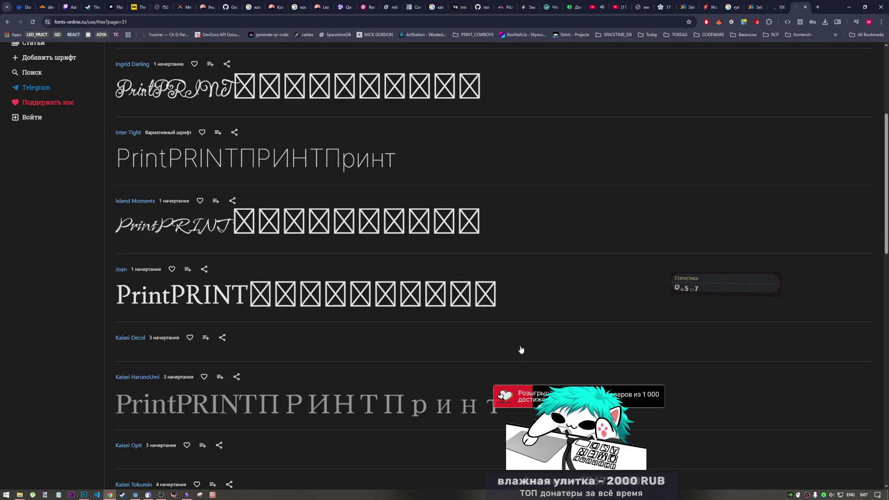
scroll(511, 361, down, 2)
scroll(511, 363, down, 15)
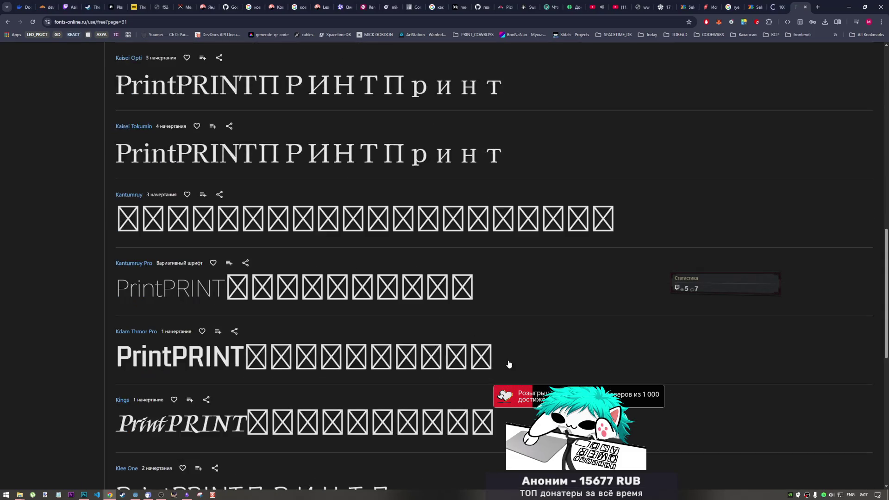
click(509, 425)
scroll(509, 378, down, 4)
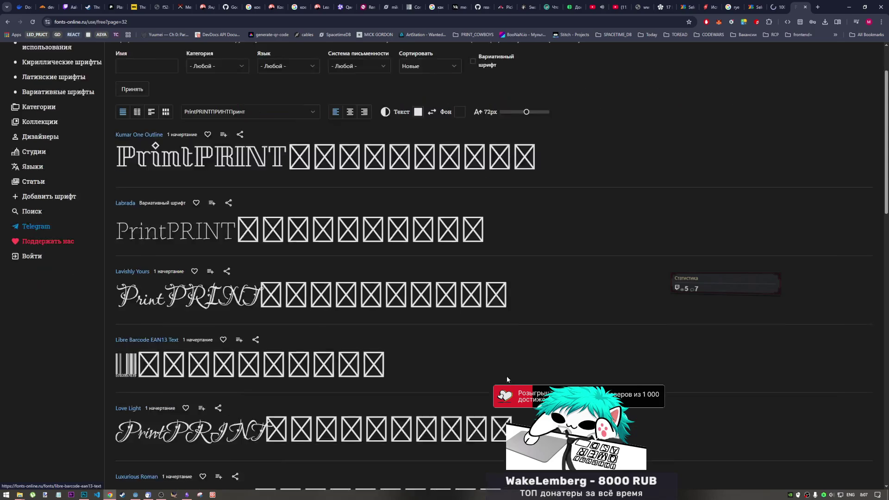
scroll(506, 381, up, 3)
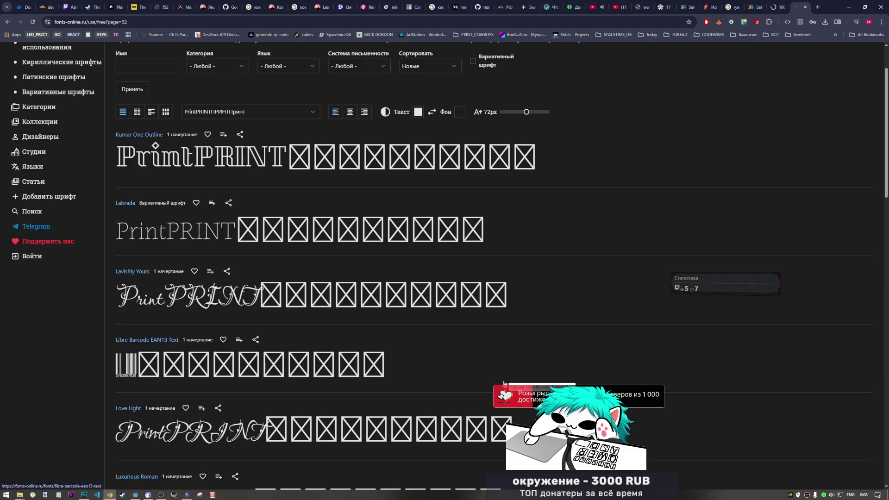
scroll(505, 381, down, 9)
scroll(507, 380, down, 10)
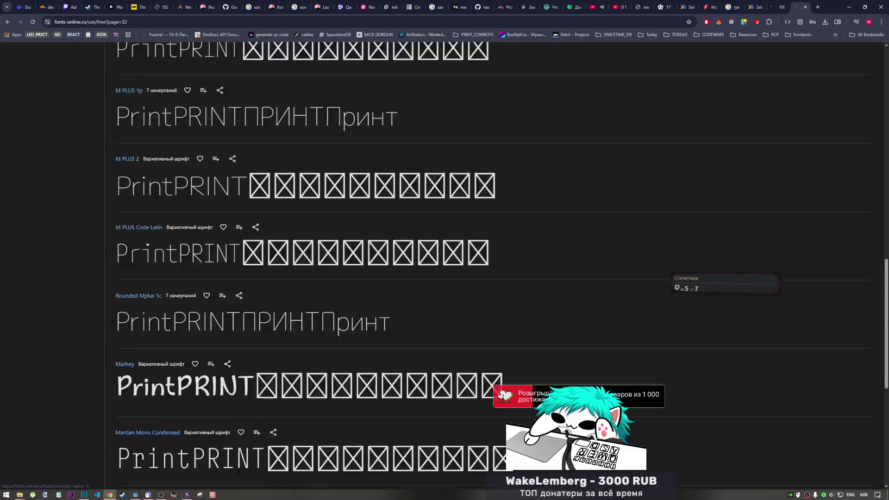
click(508, 377)
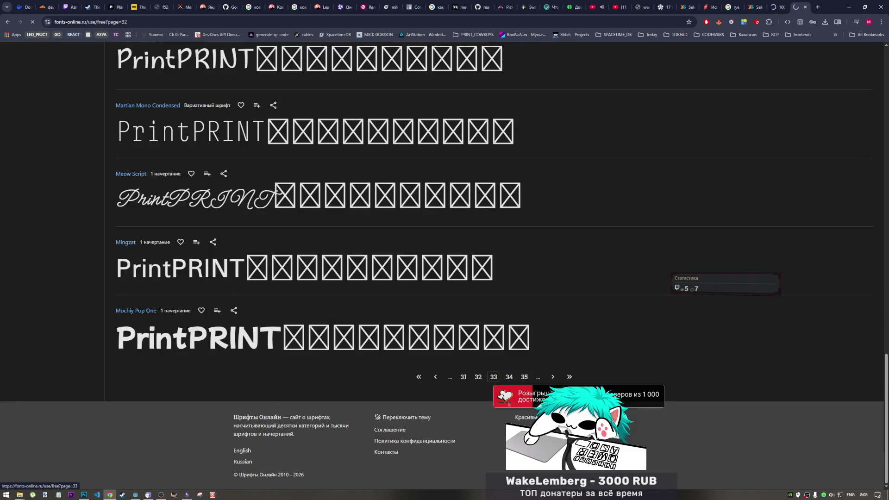
Advance four more pages to page 37, listing Noto Sans Khmer, Khojki and Lao fonts.
scroll(508, 382, down, 5)
scroll(509, 382, down, 12)
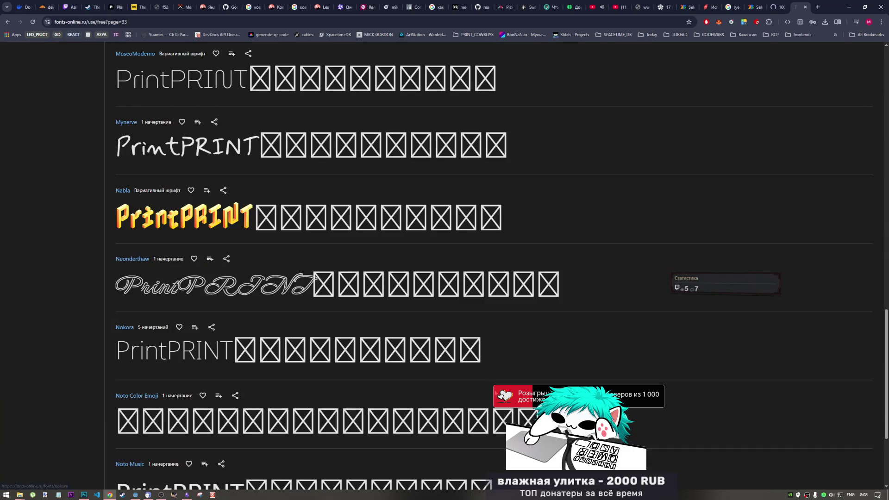
scroll(496, 395, down, 3)
click(510, 377)
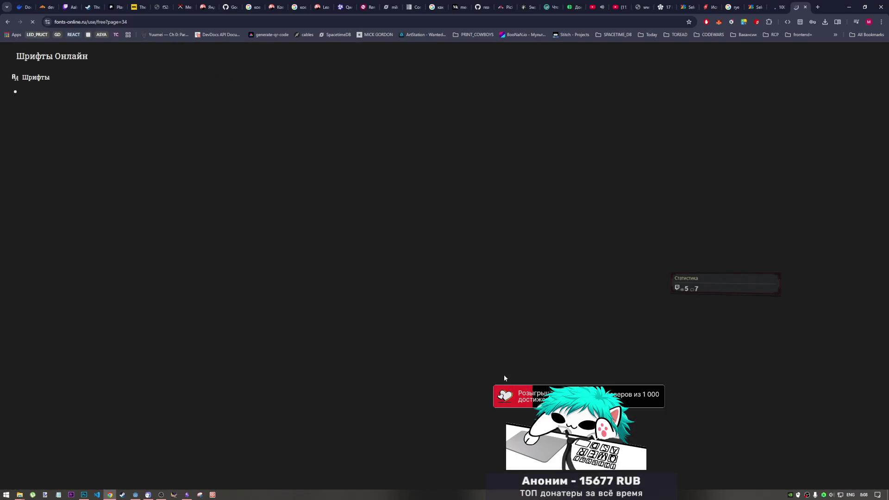
scroll(492, 377, down, 4)
scroll(492, 377, down, 13)
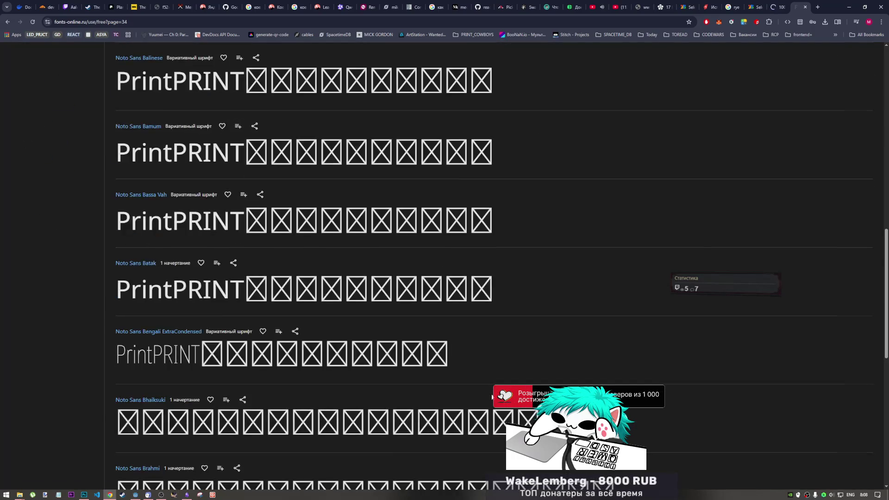
click(509, 376)
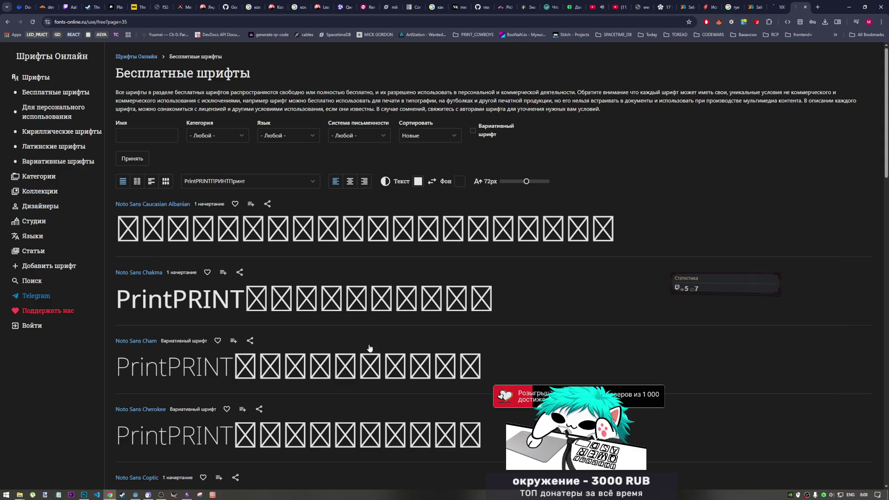
scroll(372, 336, down, 10)
scroll(372, 337, down, 10)
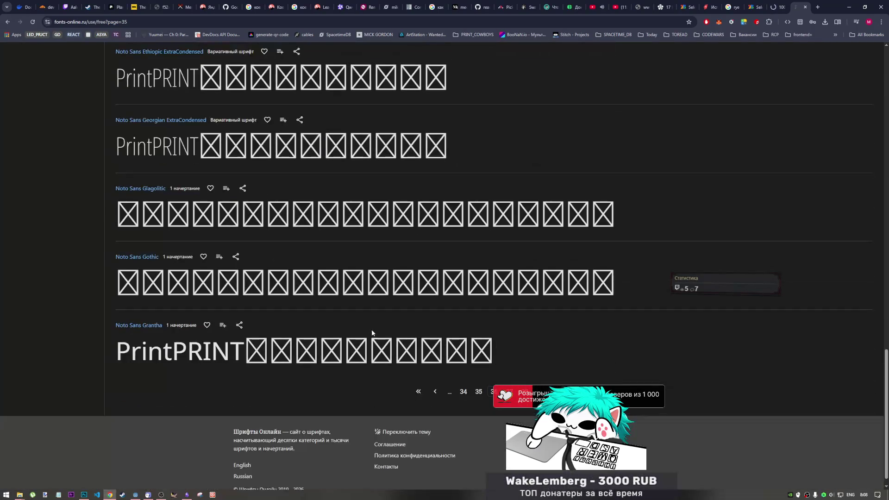
click(510, 377)
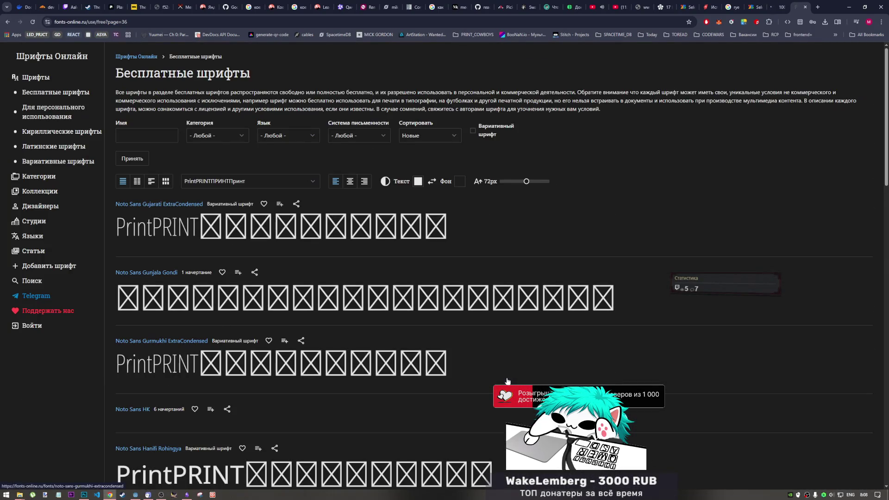
scroll(505, 380, down, 5)
scroll(505, 380, down, 15)
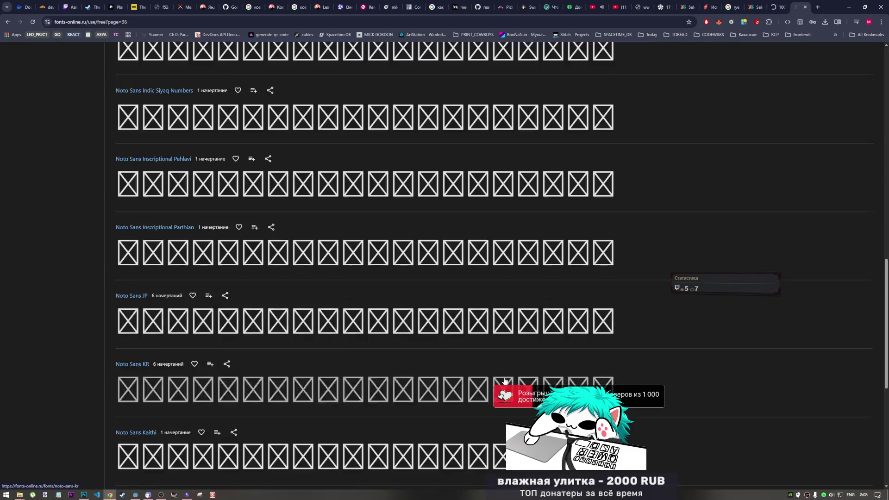
click(512, 381)
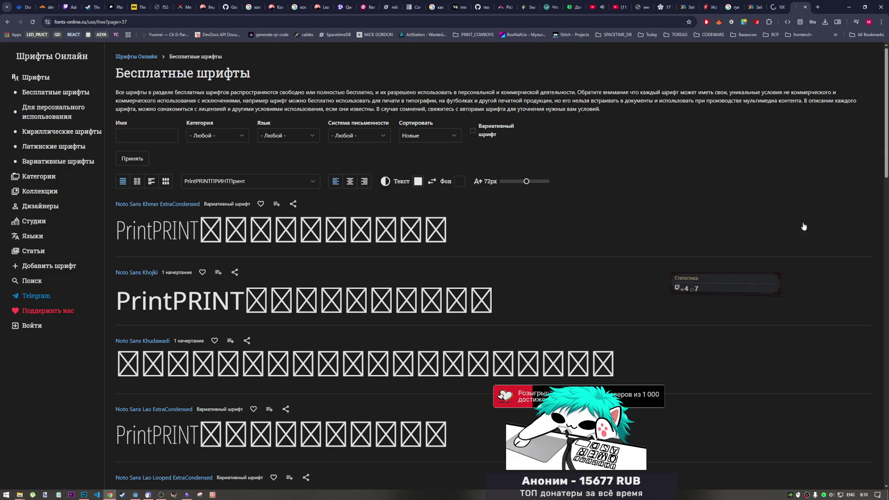
Page forward through the free fonts catalogue to page 41, which starts with Noto Sans Tagalog.
scroll(787, 245, down, 20)
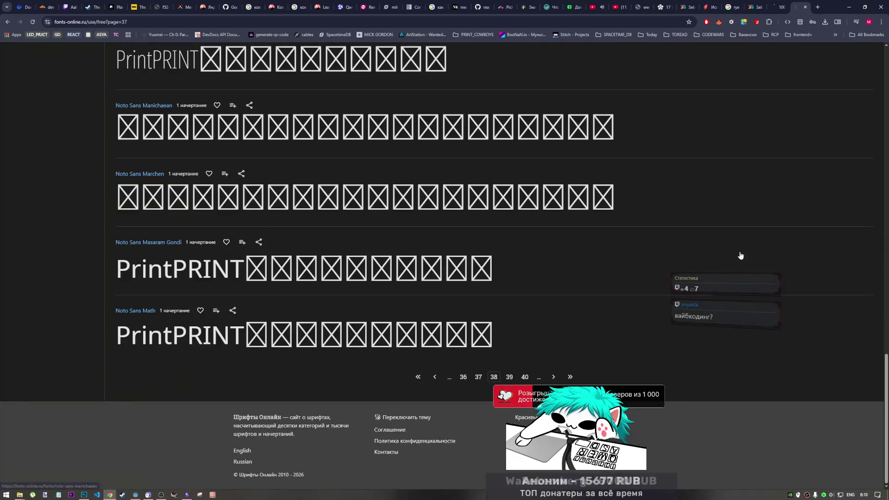
click(510, 377)
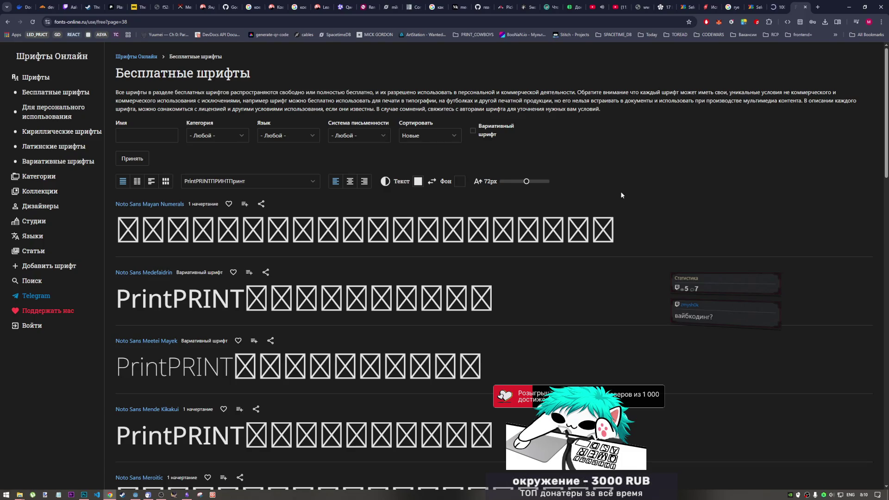
scroll(195, 370, down, 15)
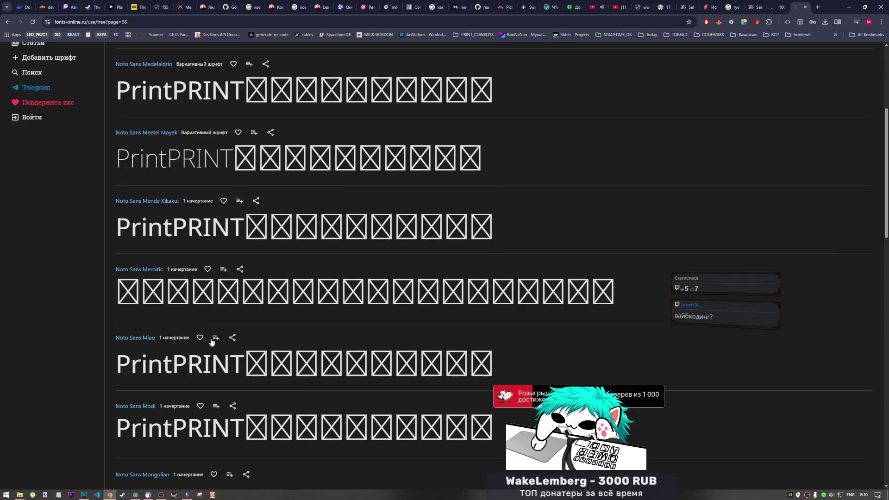
scroll(210, 342, down, 3)
click(495, 377)
scroll(491, 392, down, 10)
scroll(491, 392, down, 10)
click(509, 377)
scroll(399, 361, down, 10)
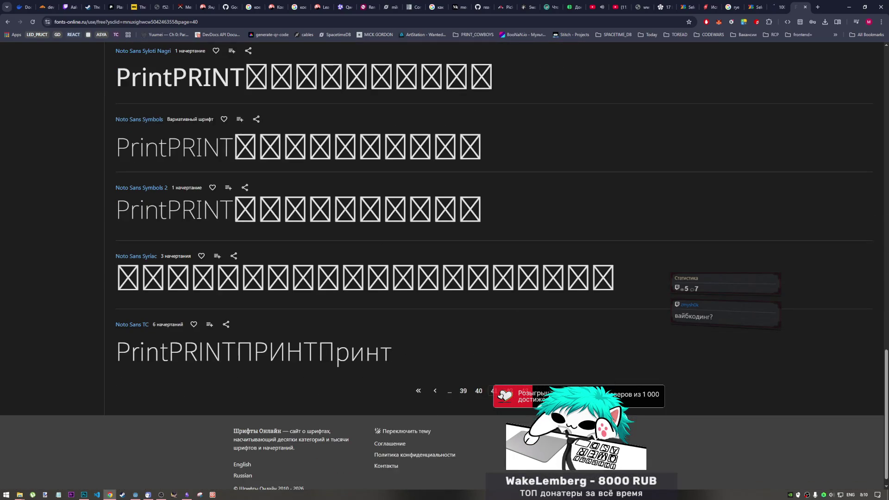
click(496, 390)
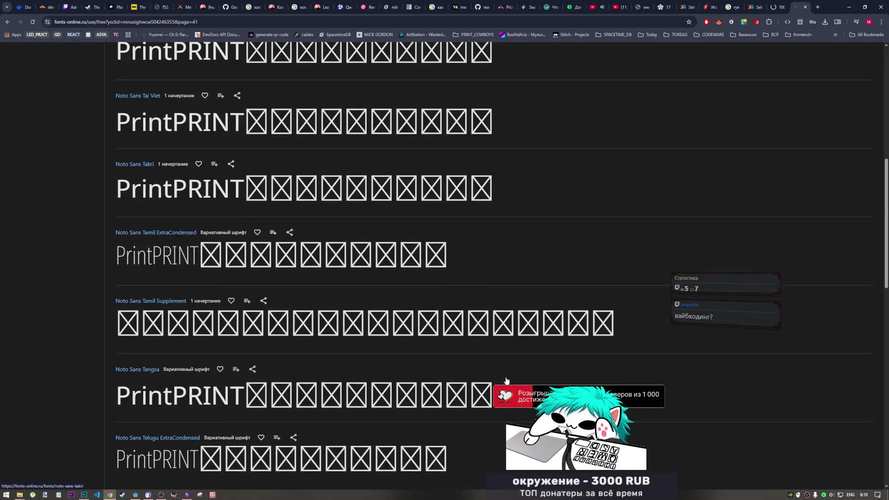
scroll(506, 380, down, 4)
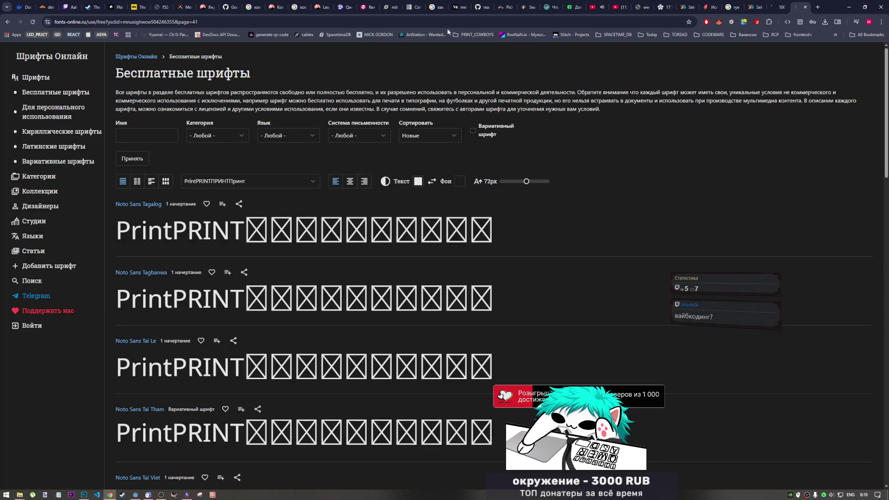
click(221, 136)
Filter the free fonts by Винтажные шрифты category and Русский language, and apply the filter.
click(222, 167)
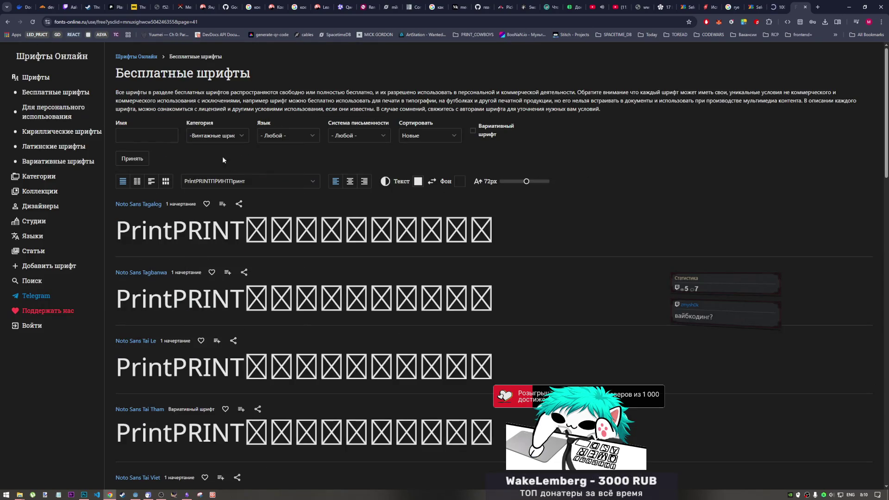
click(286, 139)
scroll(293, 194, down, 5)
scroll(292, 197, down, 10)
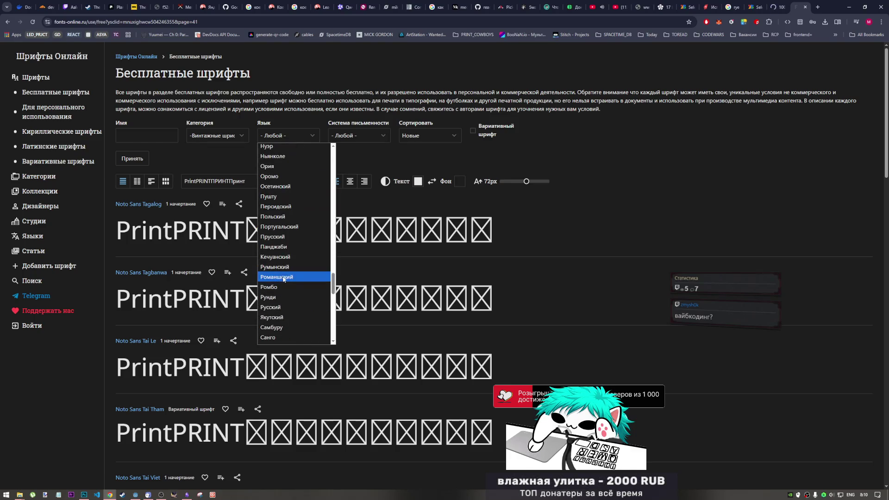
scroll(286, 271, up, 5)
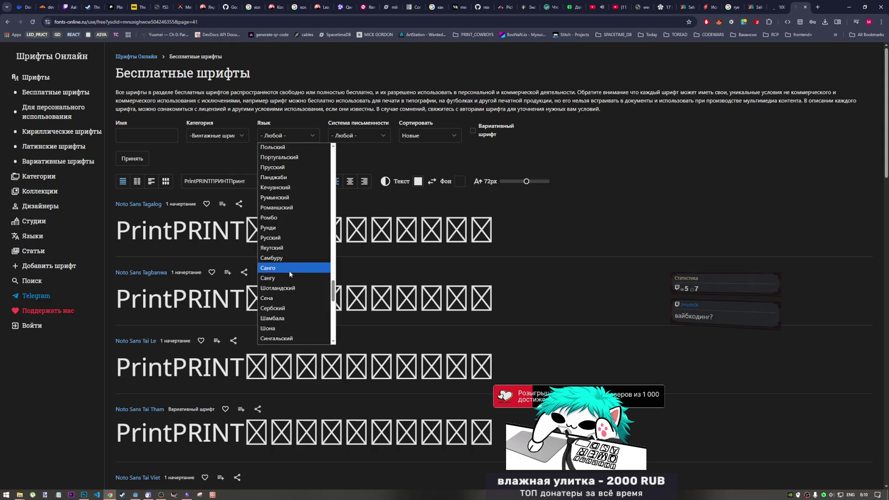
scroll(290, 278, down, 3)
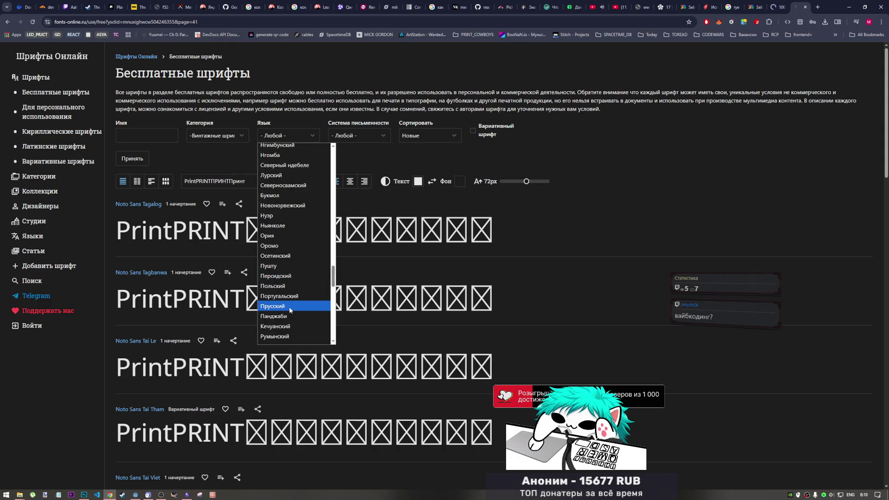
scroll(289, 307, up, 3)
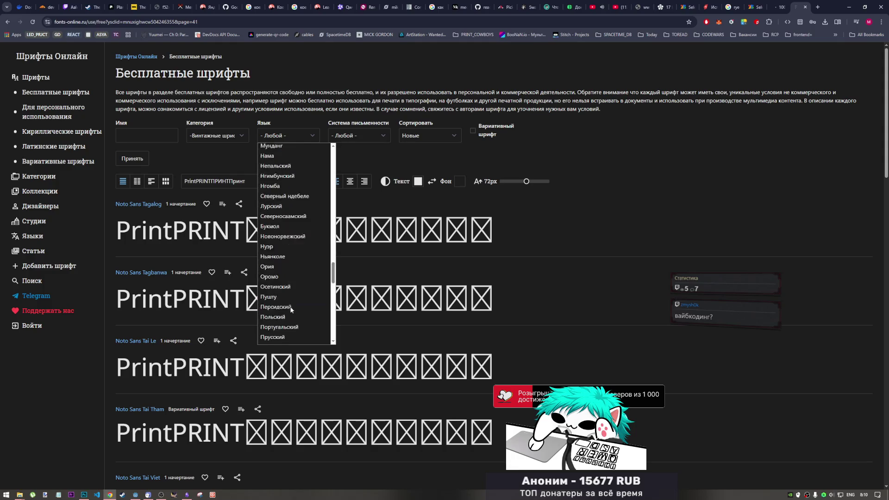
scroll(291, 302, up, 3)
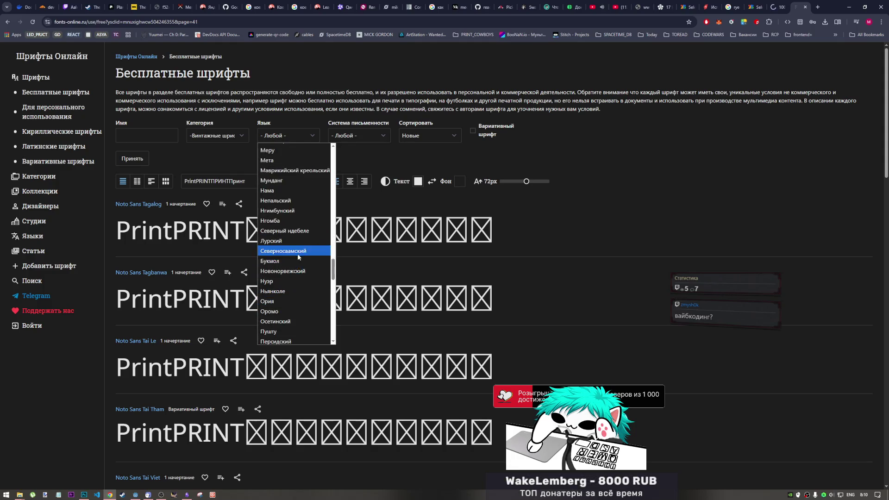
scroll(299, 255, down, 3)
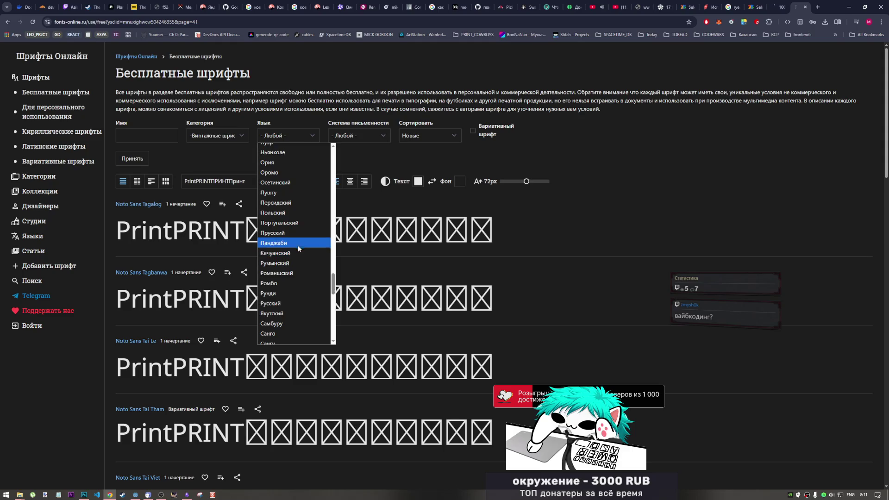
click(296, 304)
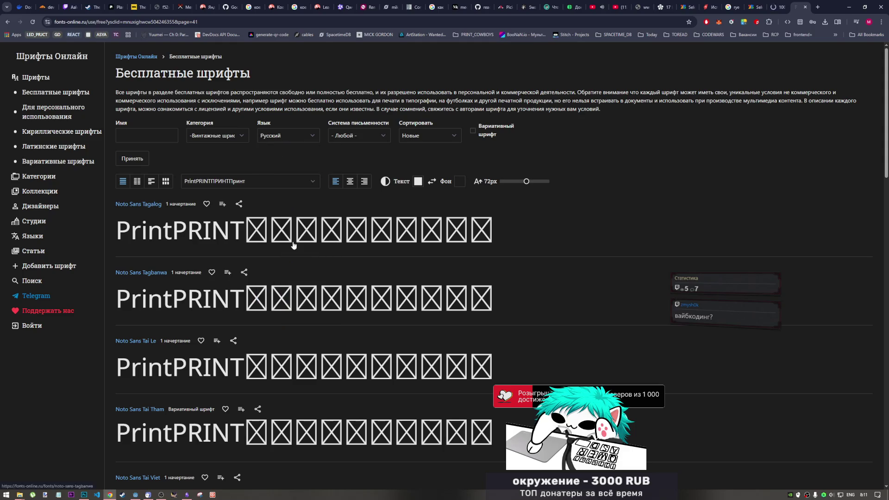
click(144, 160)
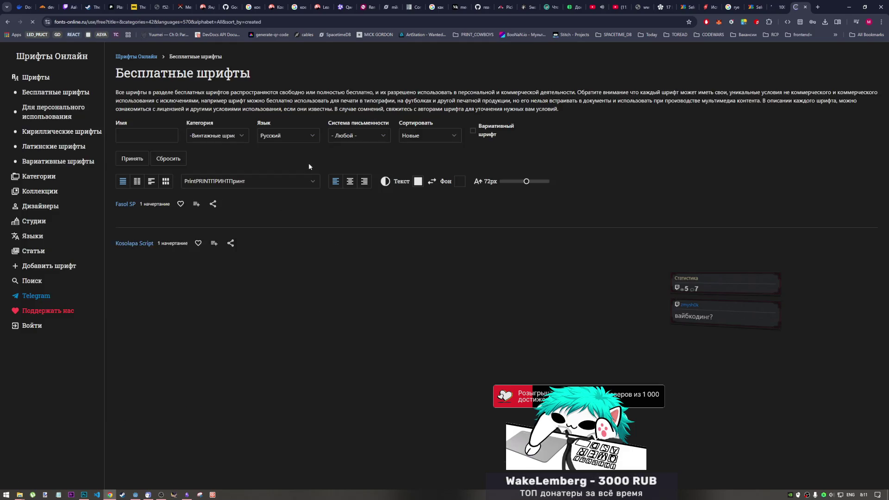
Browse the vintage Russian fonts, then pick Дизайнерские шрифты as the category.
scroll(280, 209, down, 10)
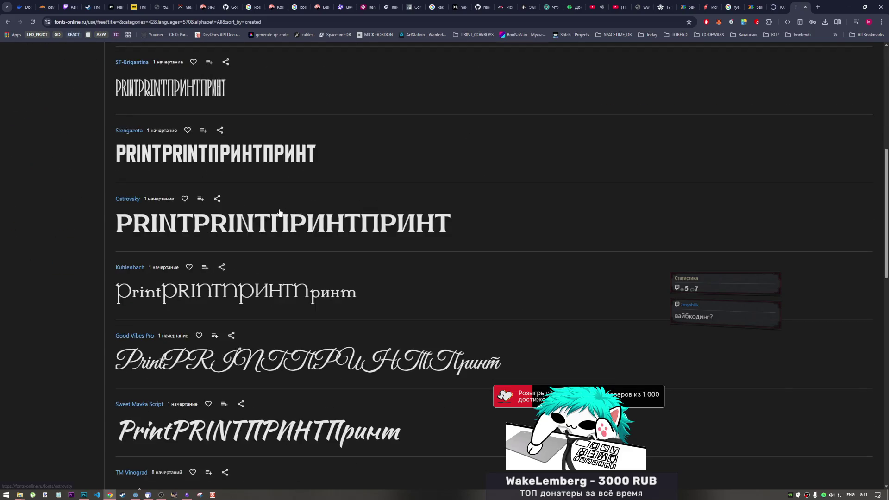
scroll(279, 214, down, 3)
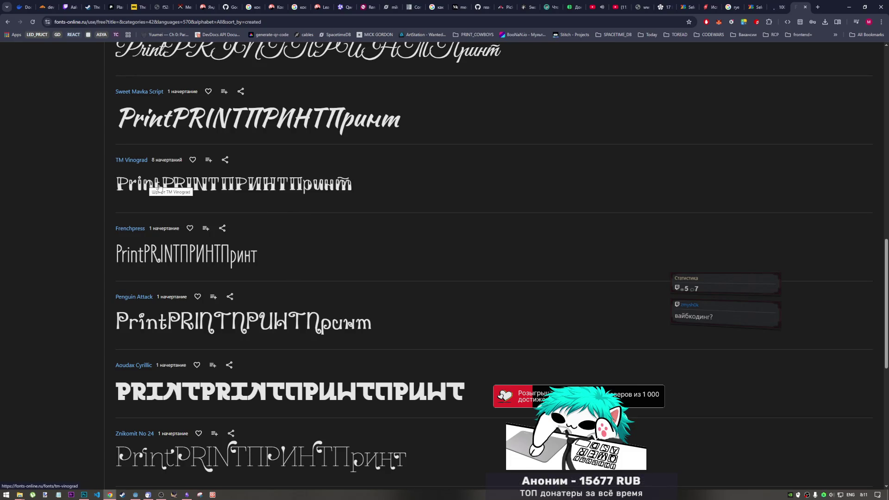
scroll(153, 189, down, 8)
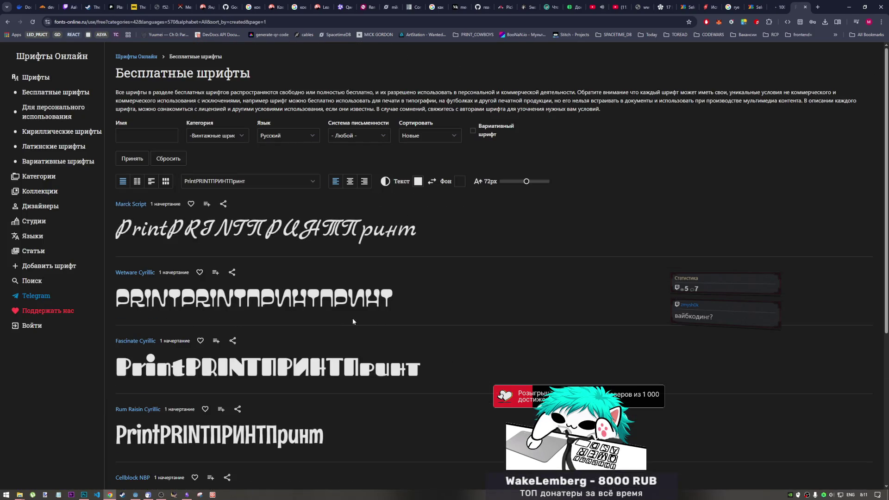
scroll(352, 317, down, 6)
scroll(320, 321, up, 5)
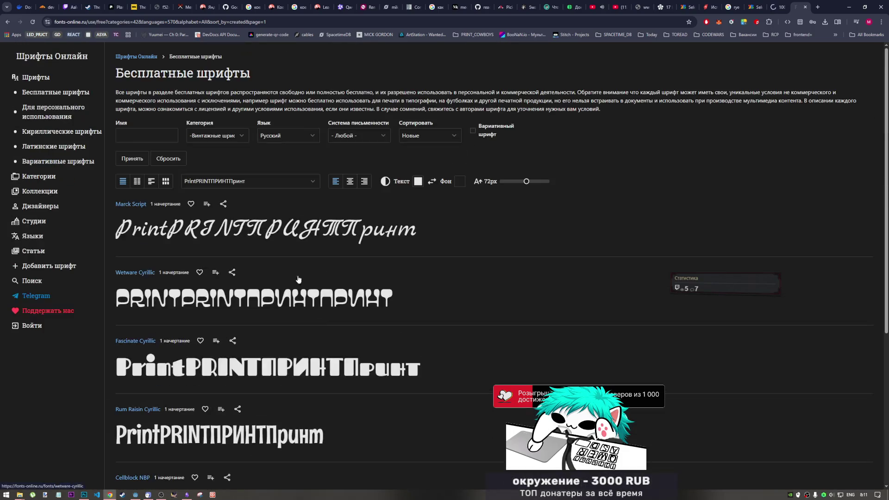
click(238, 138)
click(234, 179)
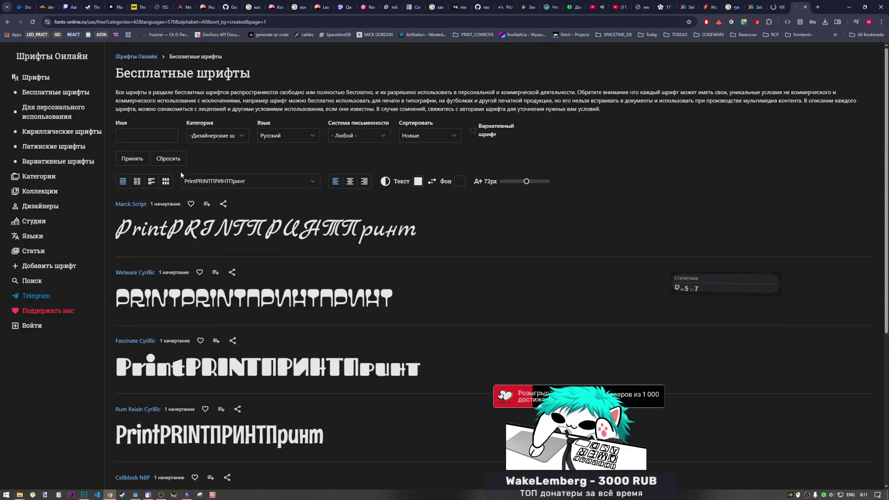
Apply the designer fonts filter and move to the second page of results.
click(142, 160)
scroll(335, 227, down, 3)
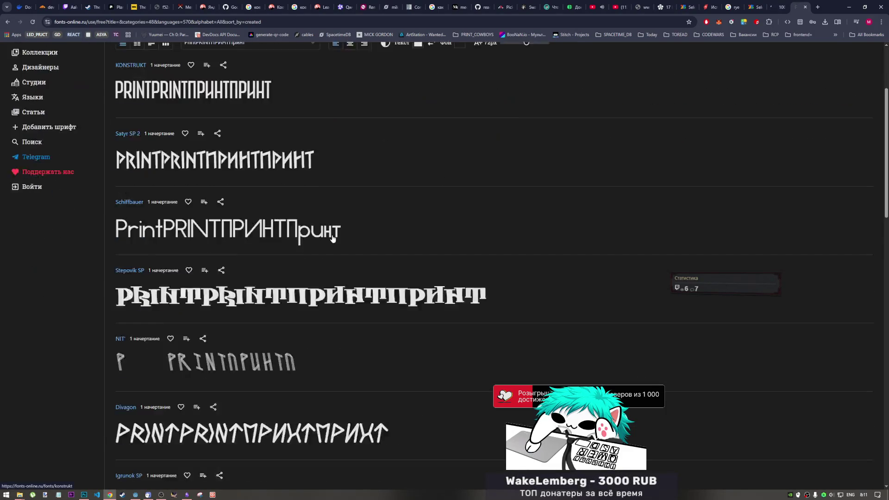
scroll(332, 238, down, 10)
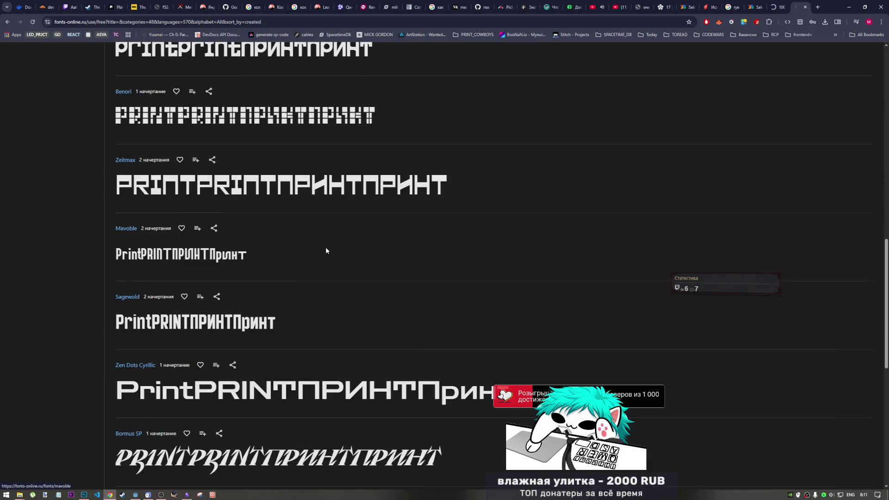
scroll(326, 250, down, 6)
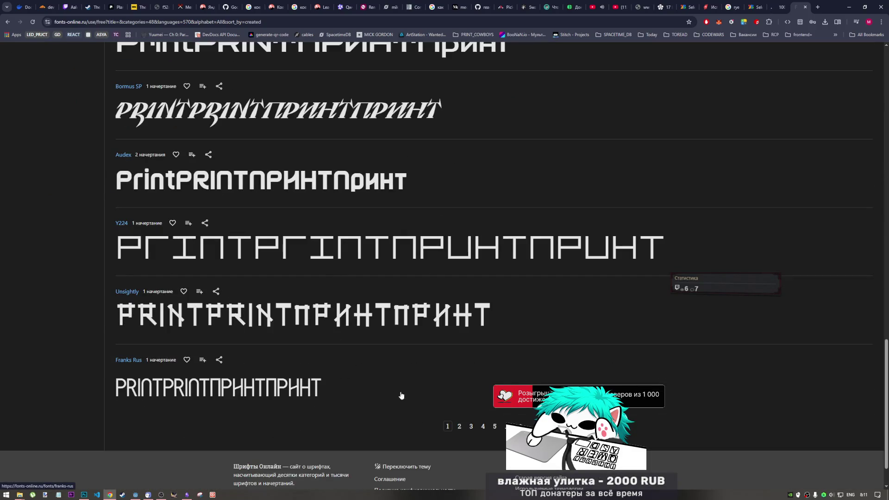
click(459, 426)
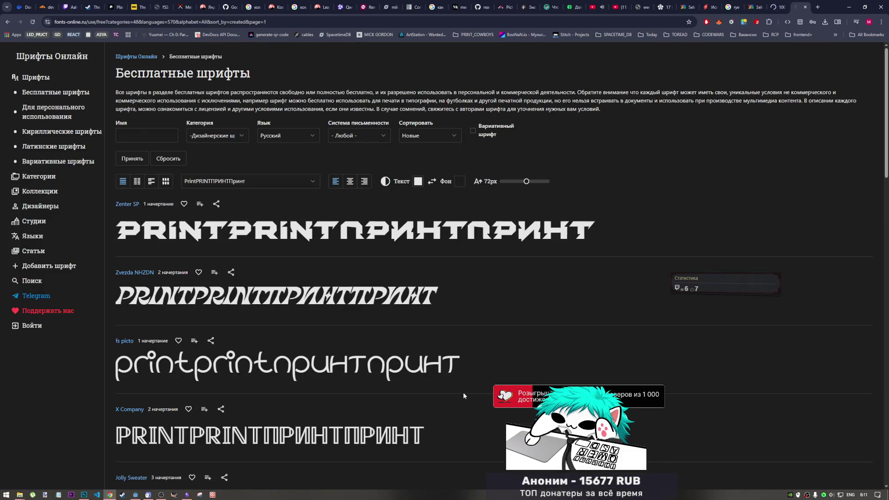
Page on to the results page opening with Nuqun, Renju, EternalLent and Sunday.
scroll(455, 385, down, 10)
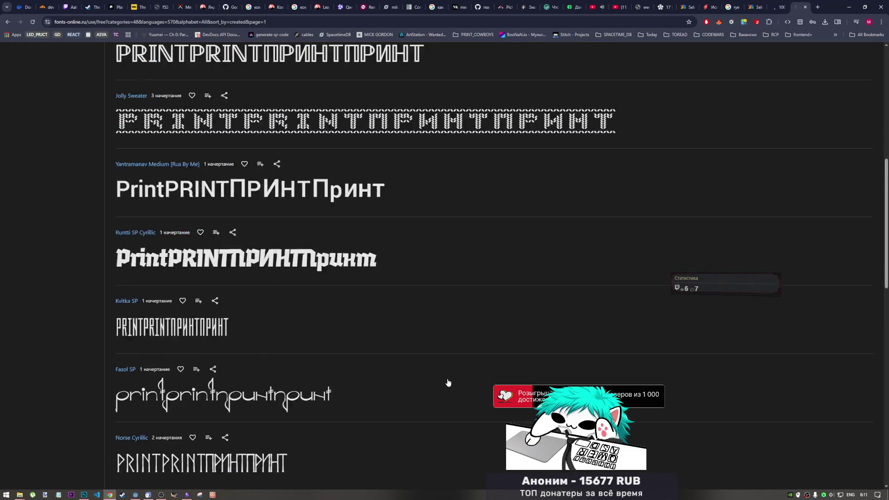
scroll(445, 378, up, 4)
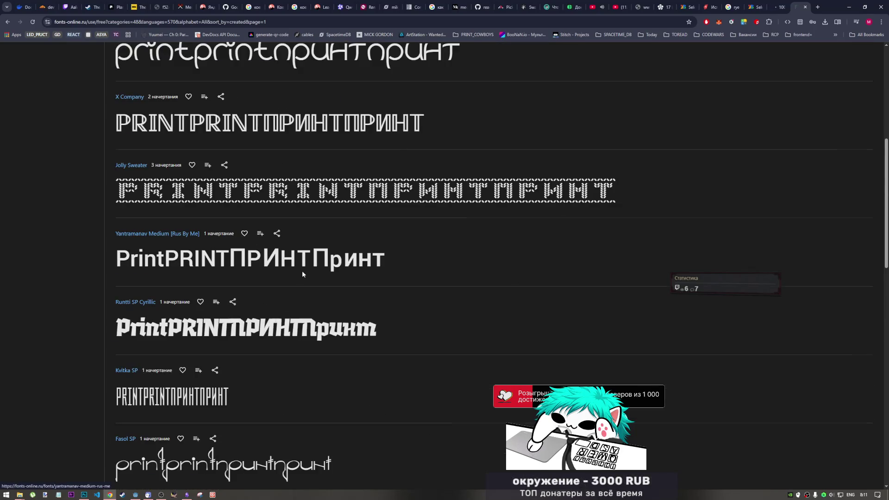
scroll(306, 267, down, 11)
scroll(312, 269, down, 1)
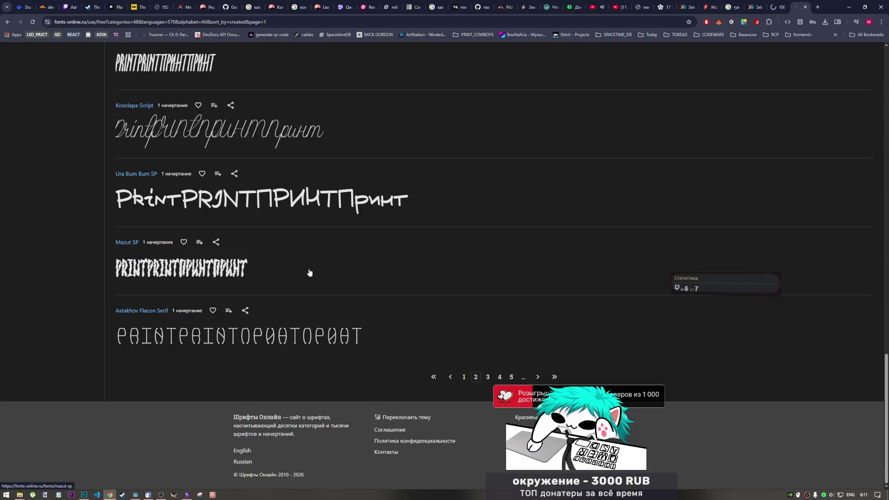
click(488, 376)
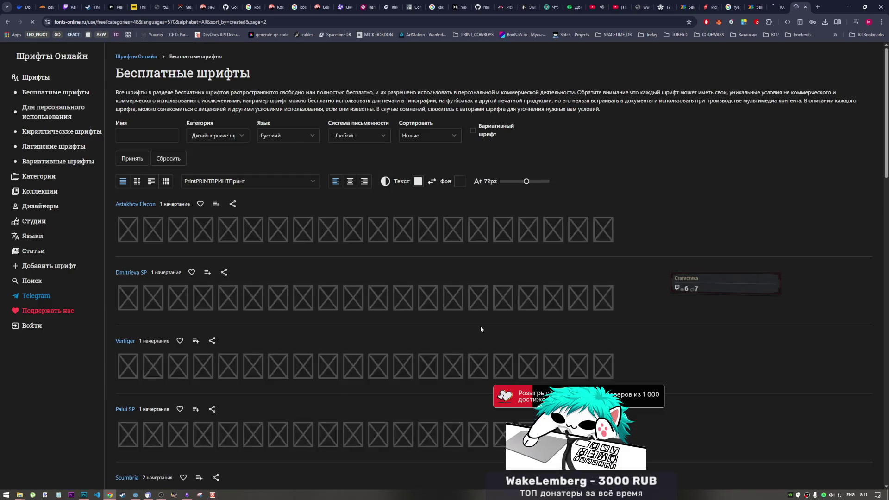
scroll(479, 331, down, 10)
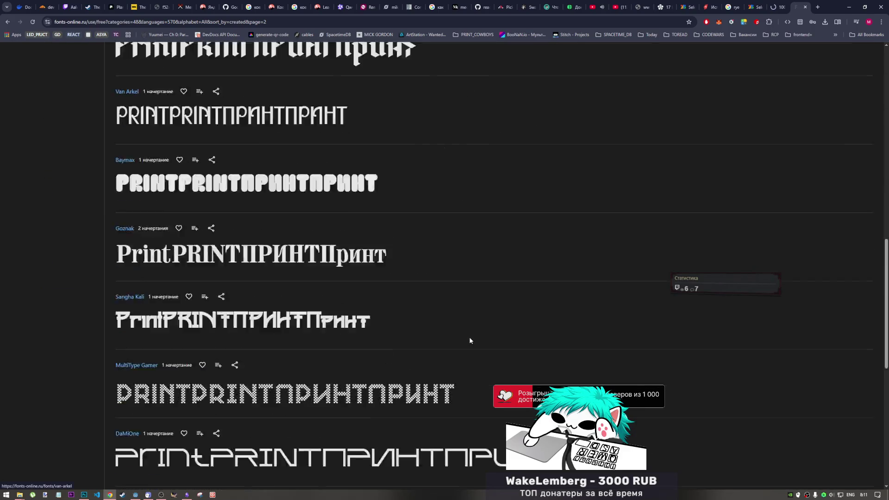
scroll(467, 338, down, 5)
click(499, 376)
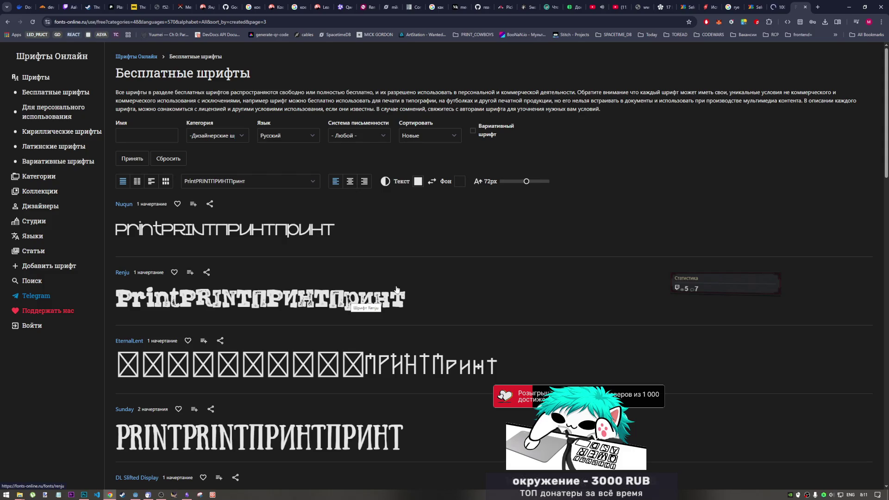
Locate the downloaded Rampart_One.zip and alagard-12px-unicode (Rus).zip in Downloads and select both.
click(824, 23)
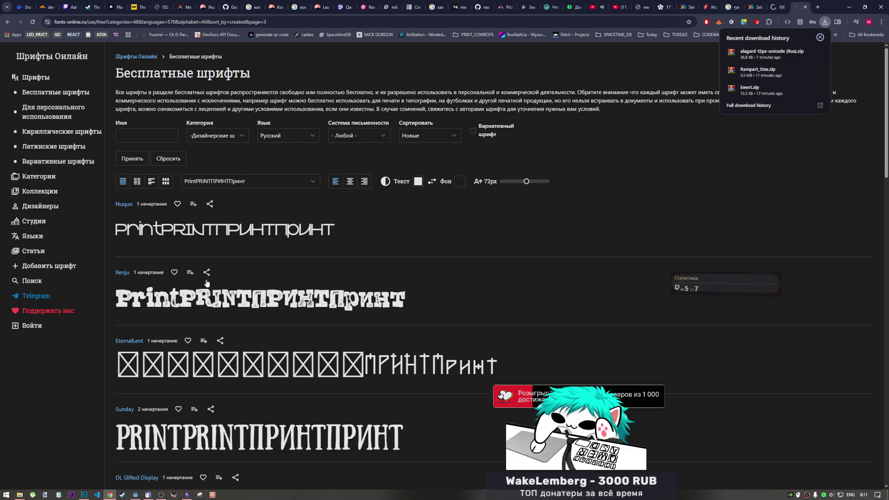
click(21, 496)
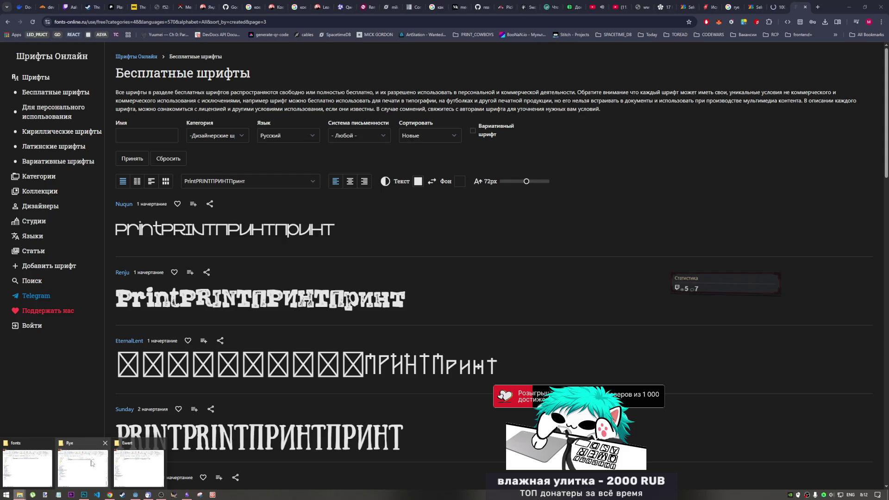
click(28, 470)
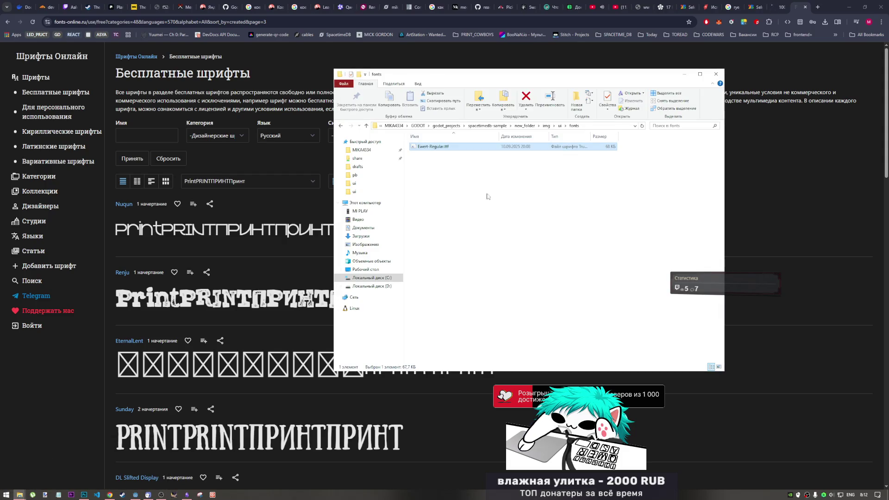
click(825, 22)
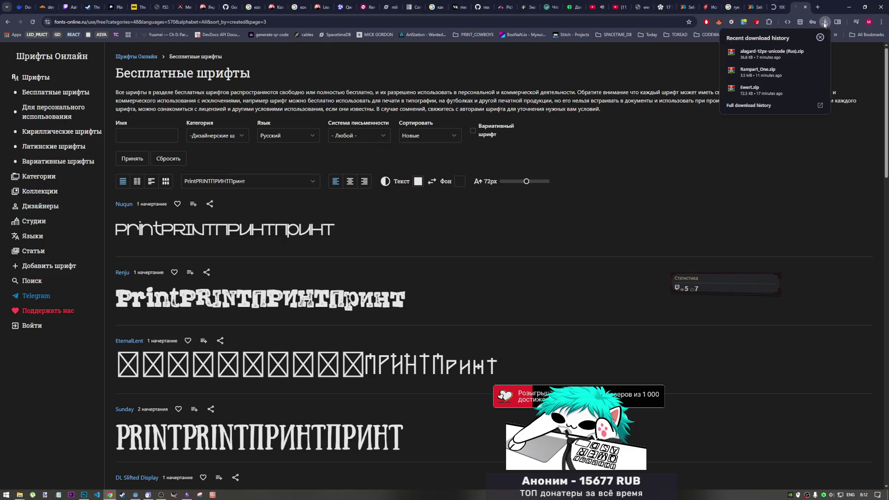
click(806, 52)
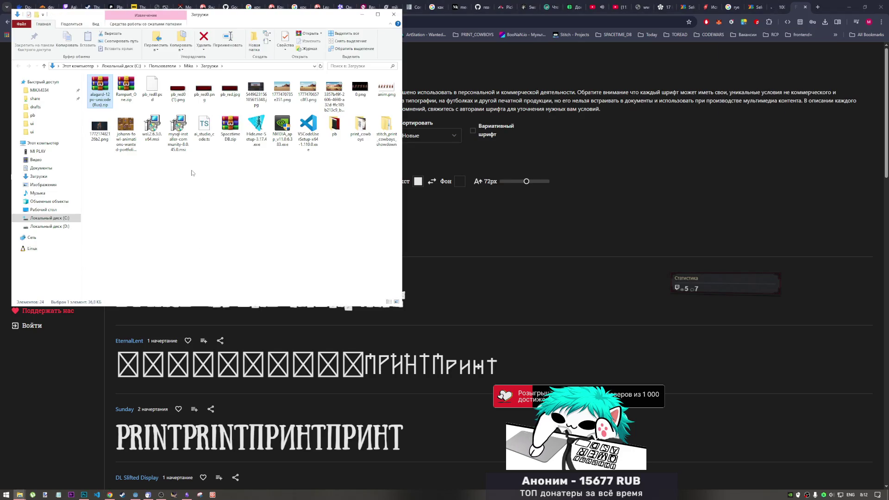
click(125, 97)
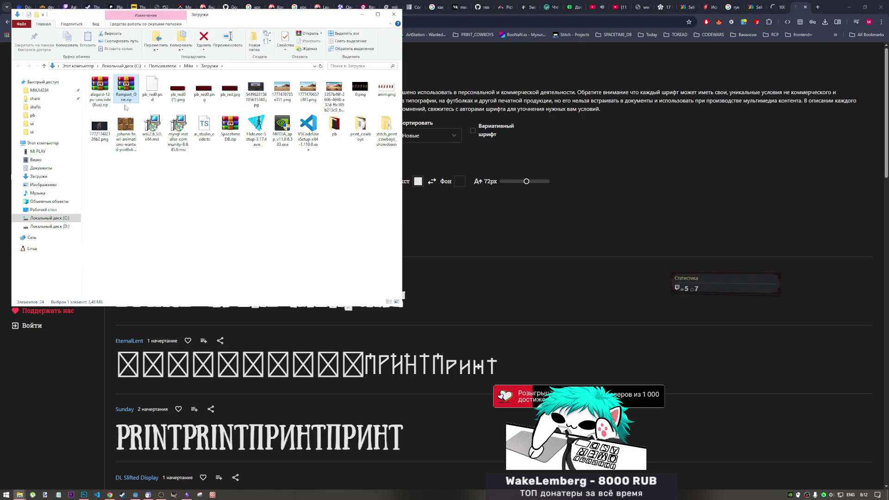
ctrl+click(100, 90)
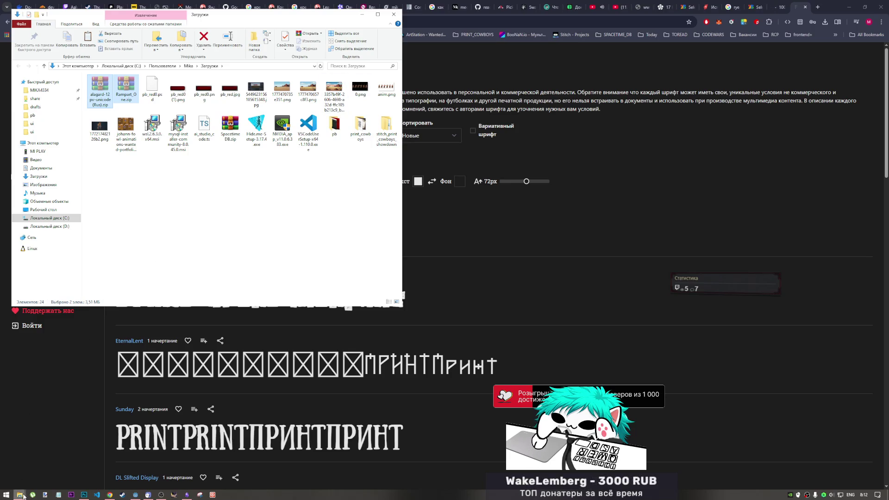
Paste both archives into the print_cowboys fonts folder, the parent of the Rye folder.
mouse_move(23, 495)
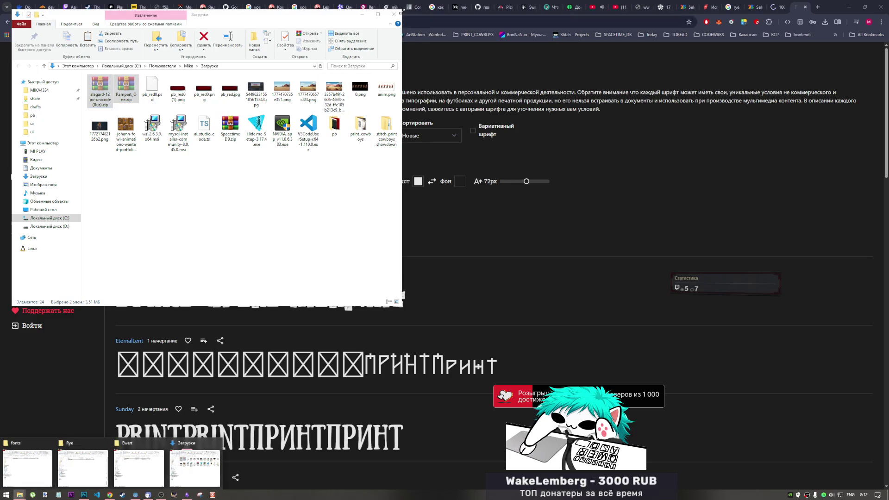
click(215, 443)
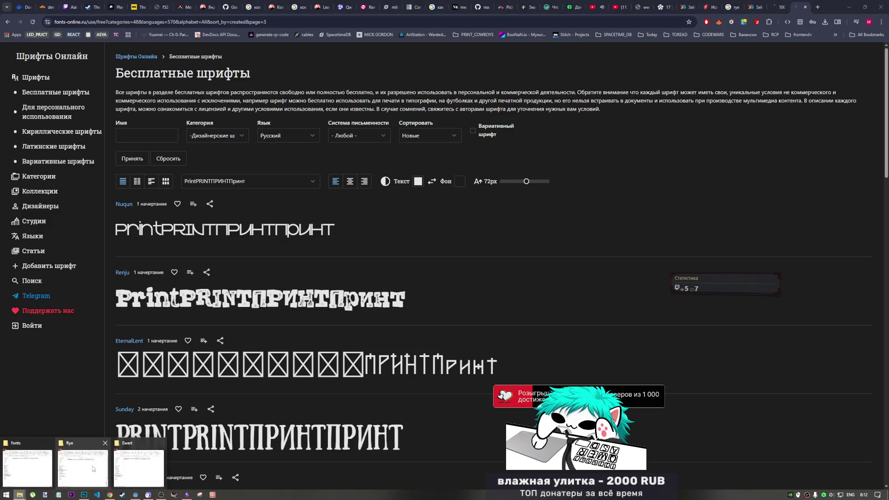
click(27, 467)
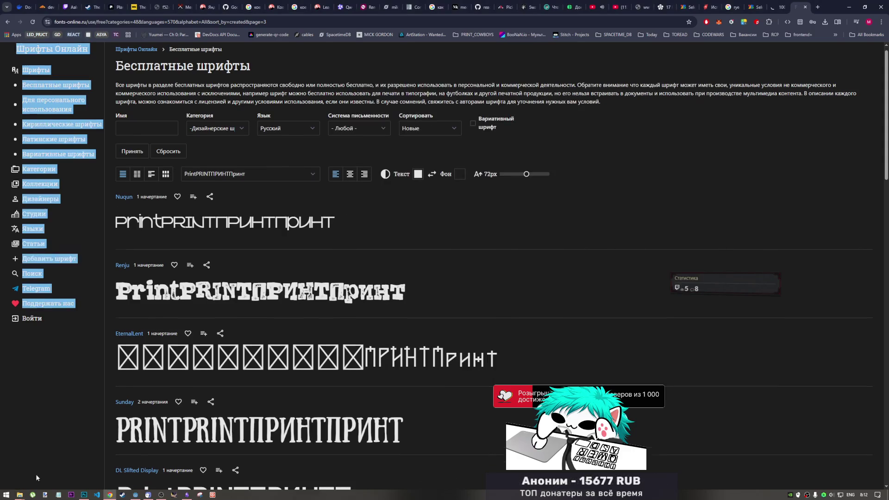
drag(49, 458, 39, 493)
mouse_move(20, 495)
click(84, 463)
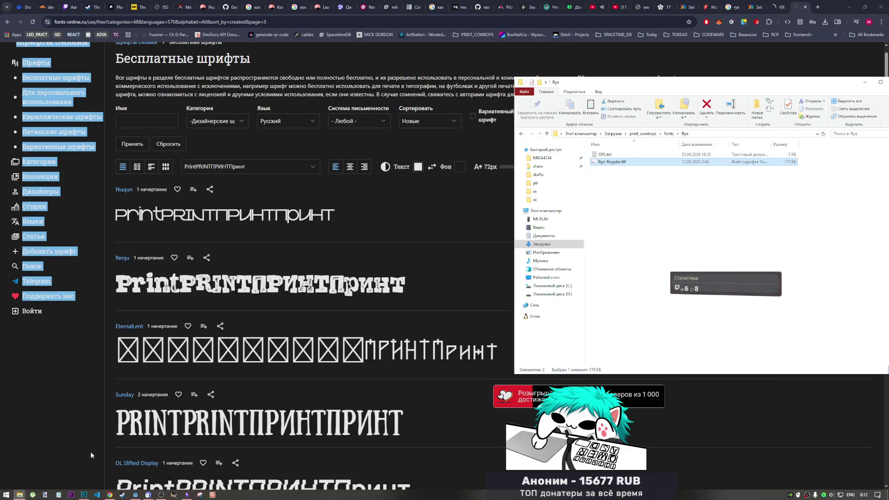
click(668, 134)
right_click(620, 258)
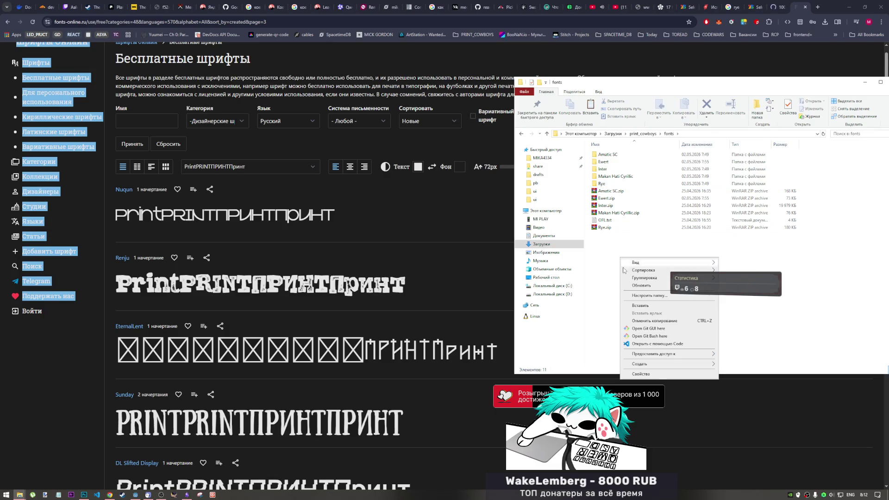
click(640, 305)
click(626, 243)
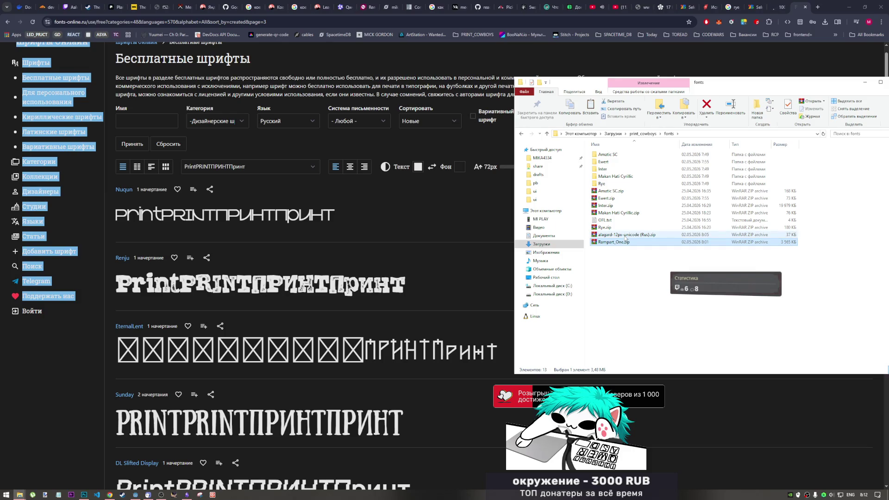
click(625, 235)
Open the alagard archive in WinRAR and read its COPYRIGHT.txt and LICENSE.txt.
double_click(626, 236)
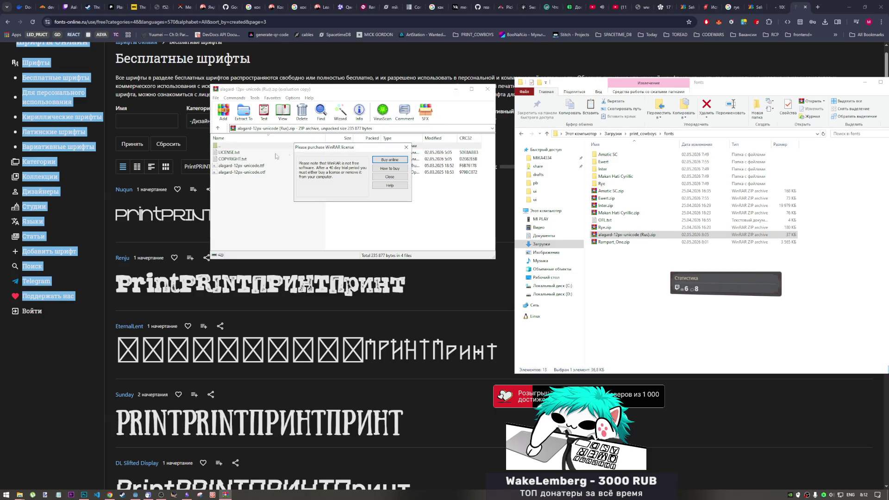
click(406, 147)
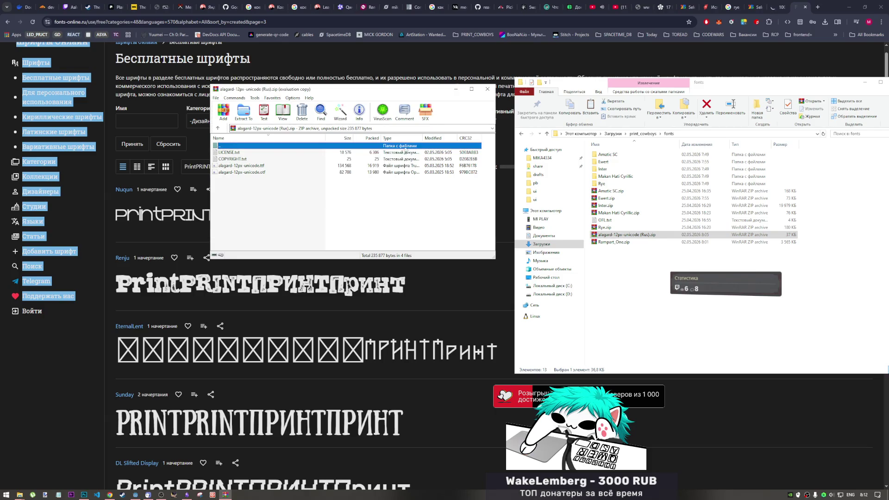
double_click(244, 159)
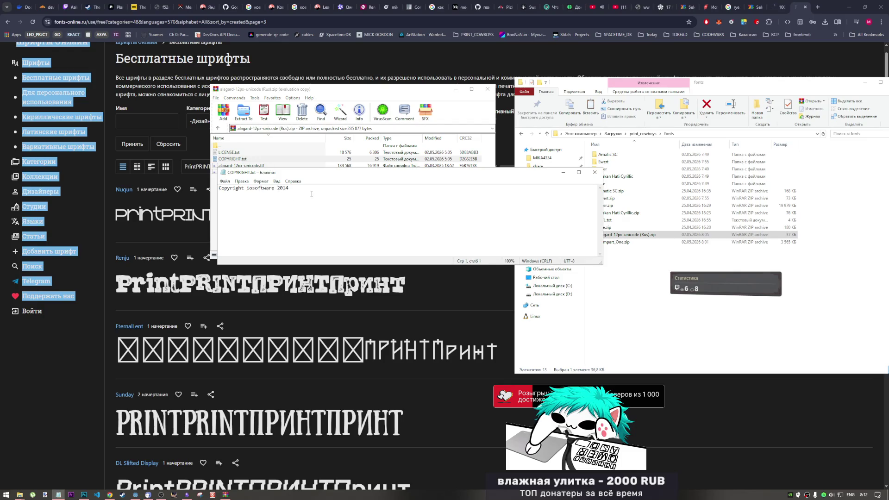
click(595, 173)
double_click(232, 153)
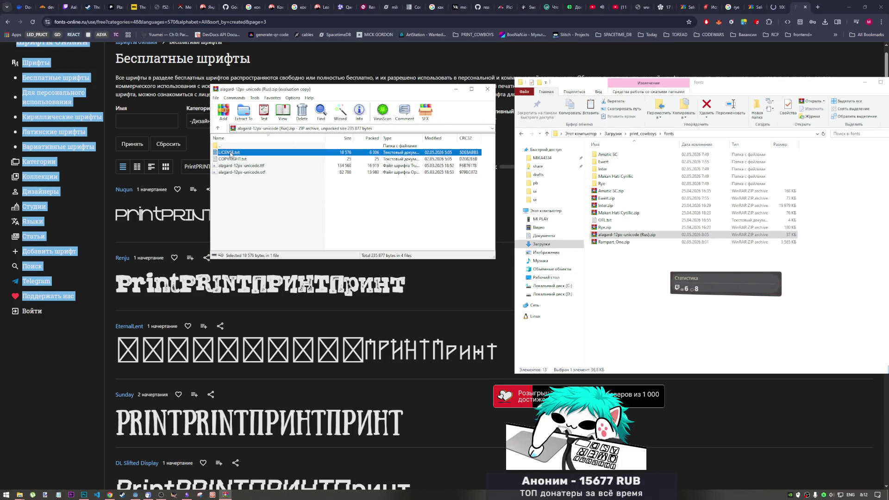
scroll(308, 194, down, 3)
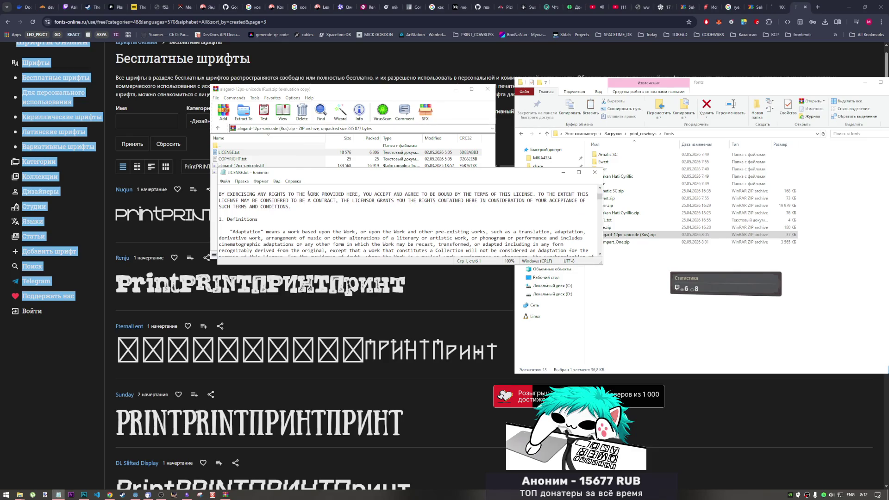
scroll(309, 194, up, 3)
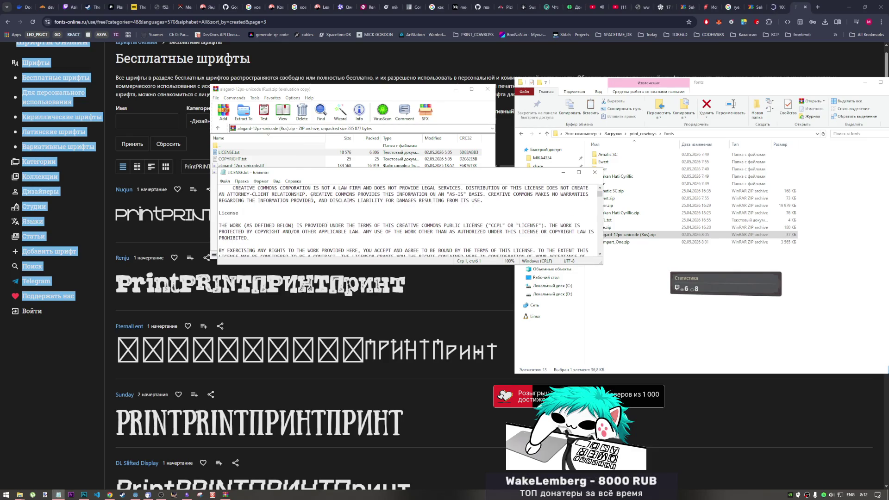
scroll(324, 204, down, 10)
Finish with the license text, then enter 'alagard' in the font site's Имя filter.
click(345, 211)
key(ctrl+f)
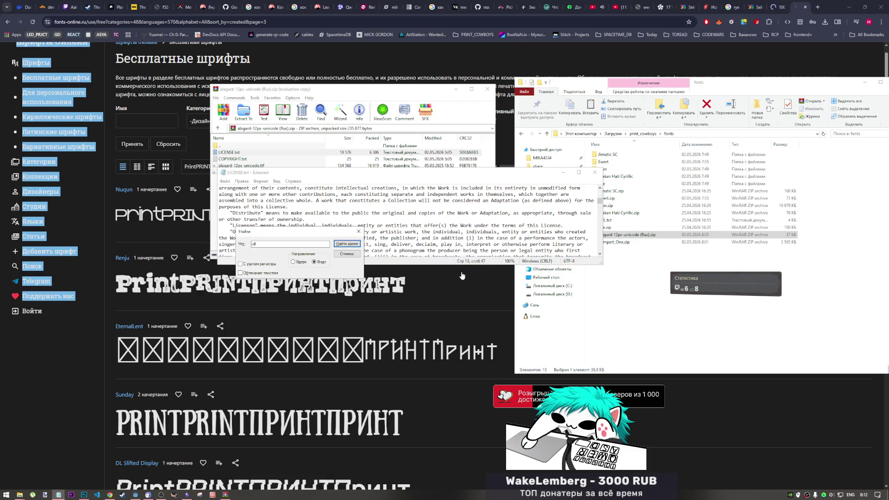
click(359, 231)
scroll(340, 211, up, 5)
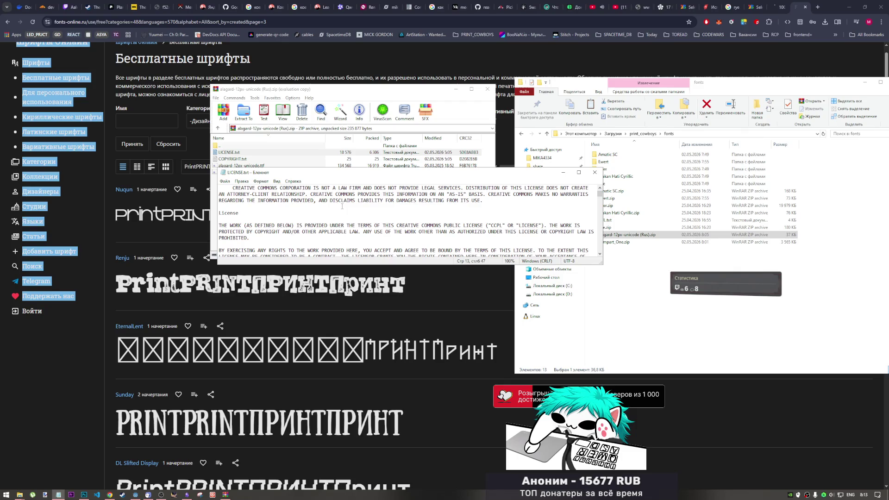
key(alt+F4)
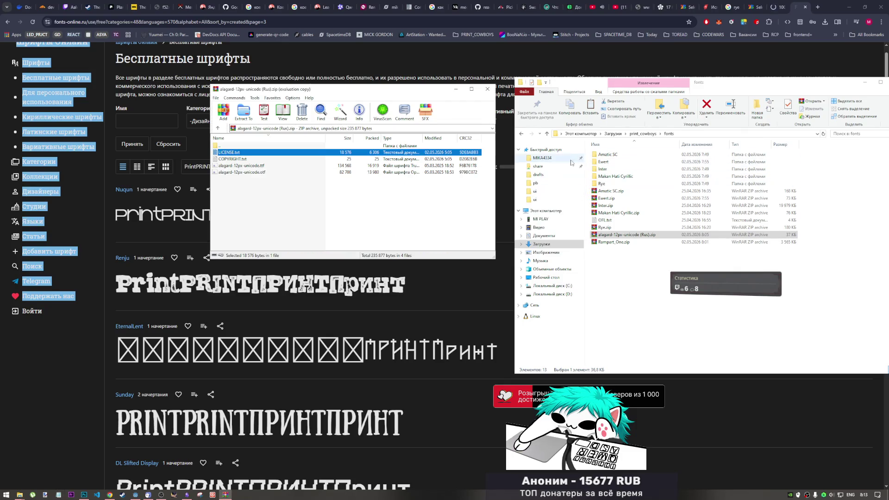
click(158, 78)
text(lagard)
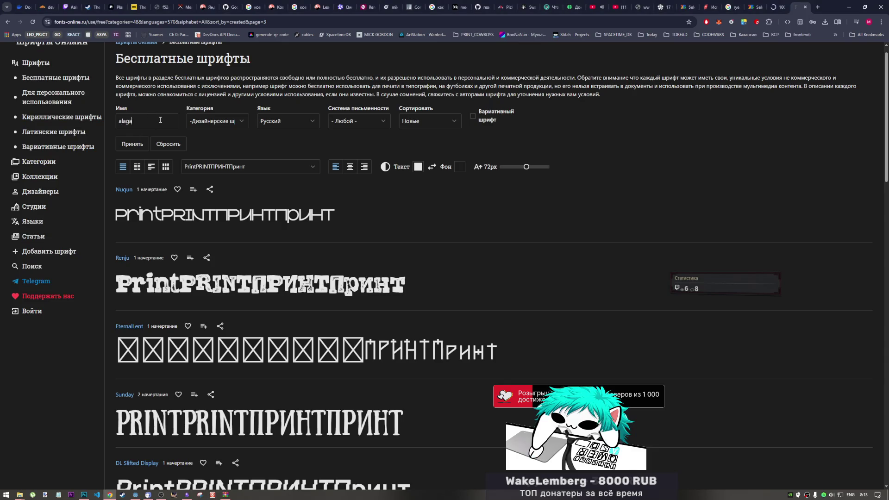
Filter by name alagard with category - Любой -, open the alagard-12px-unicode (Rus) page, and review its licence.
click(140, 142)
click(218, 109)
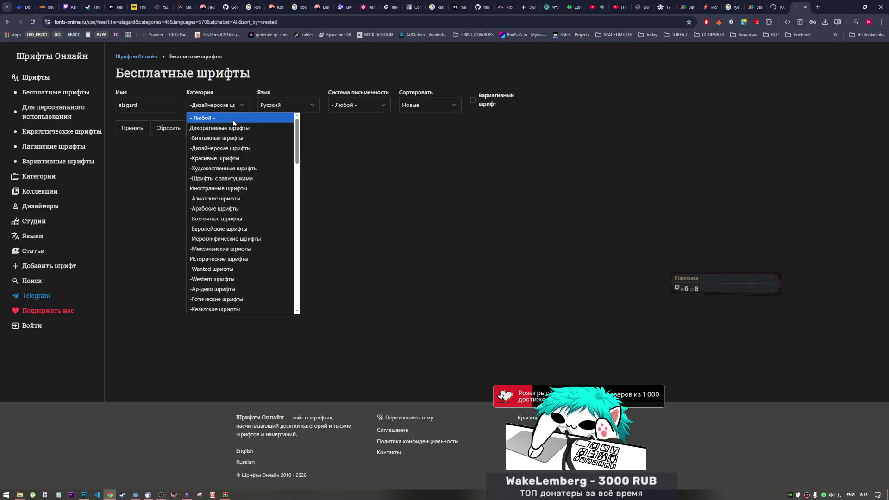
click(204, 116)
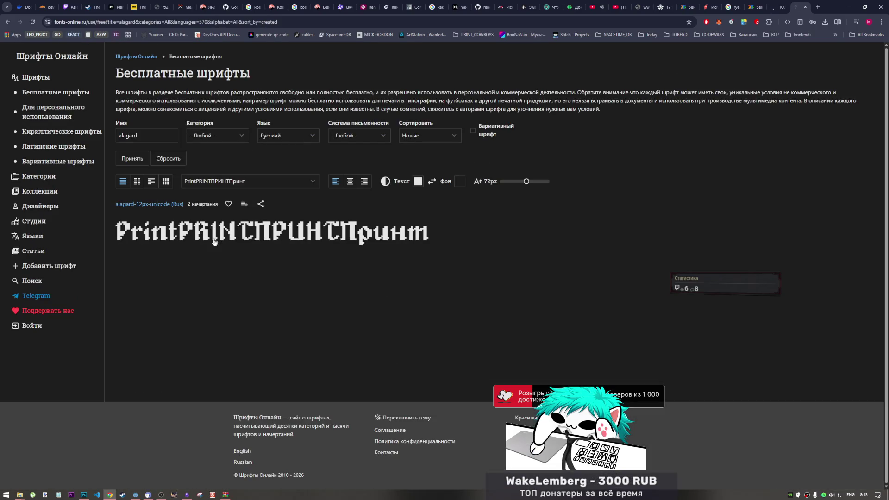
click(283, 237)
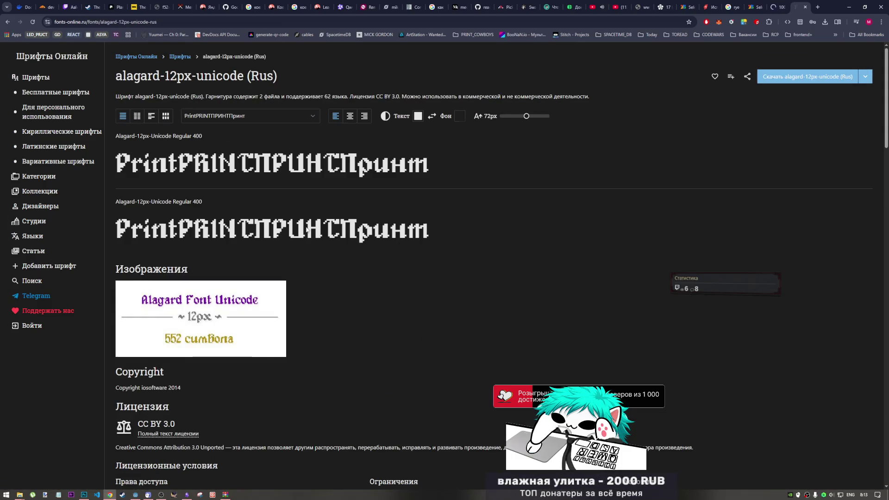
scroll(240, 233, down, 5)
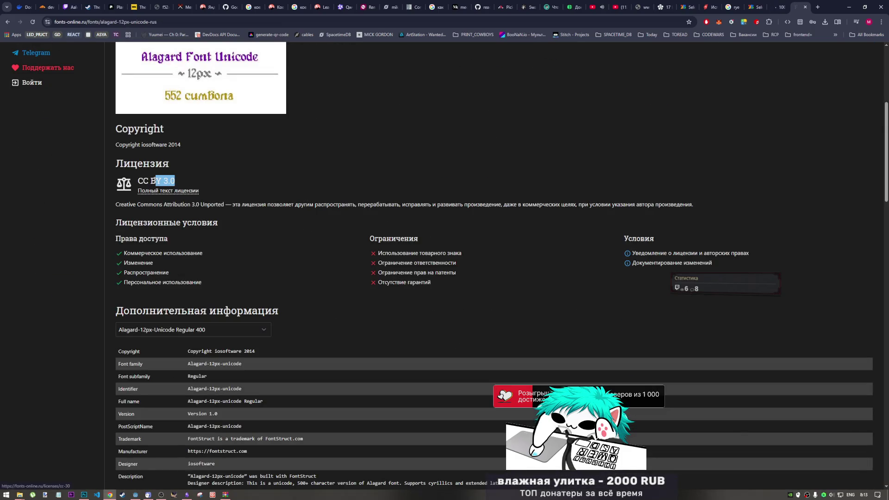
scroll(254, 214, down, 10)
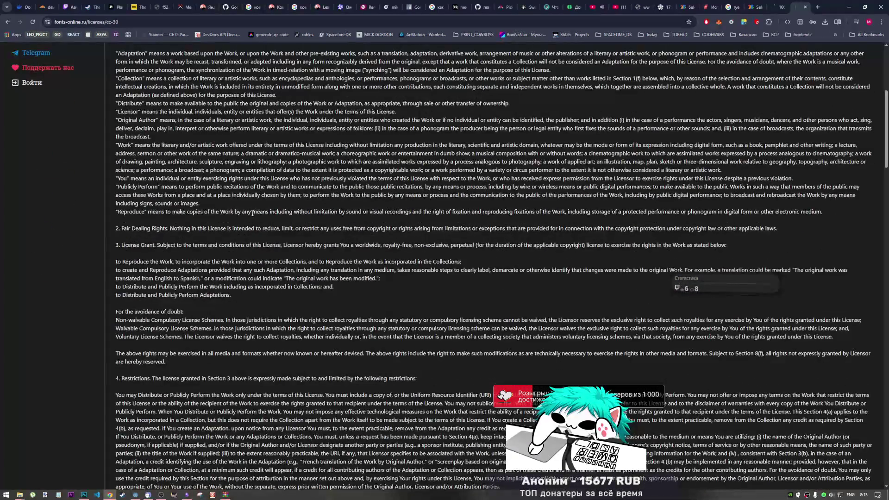
scroll(254, 214, down, 15)
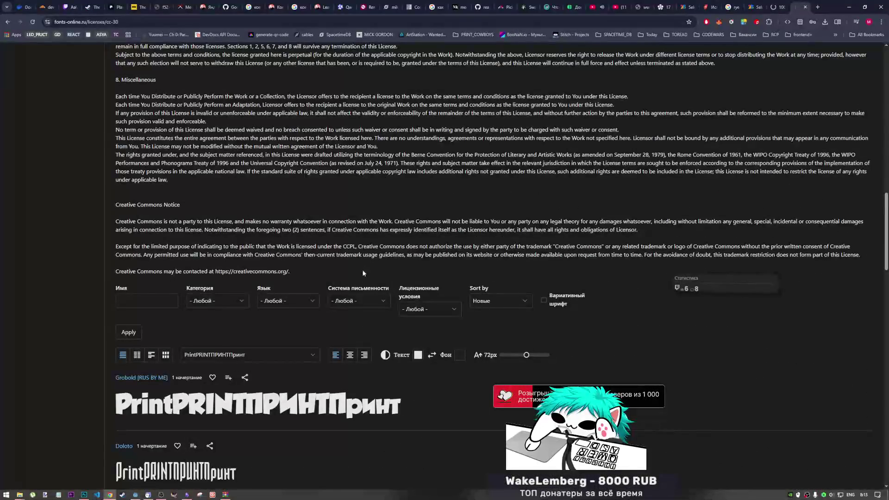
click(817, 11)
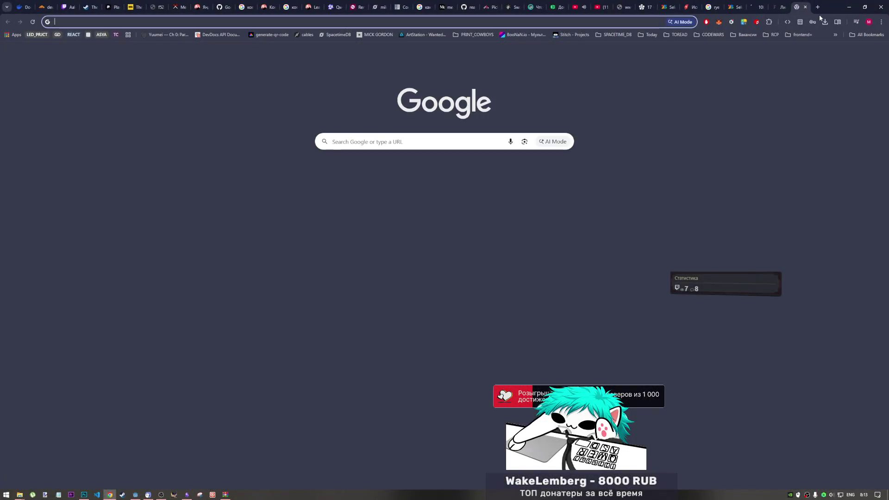
Search Google for 'ccby3 можно ли использовать', forcing results for the literal ccby3.
text(c)
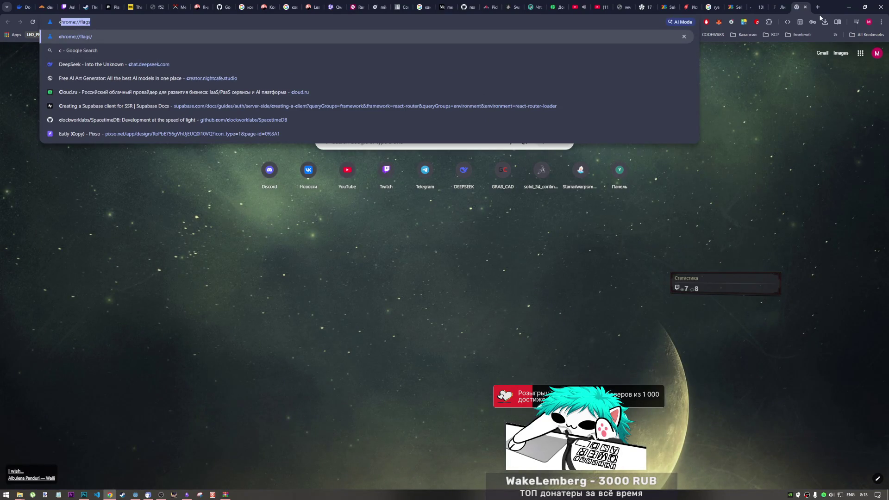
text(cby3vjyj kb bcgj)
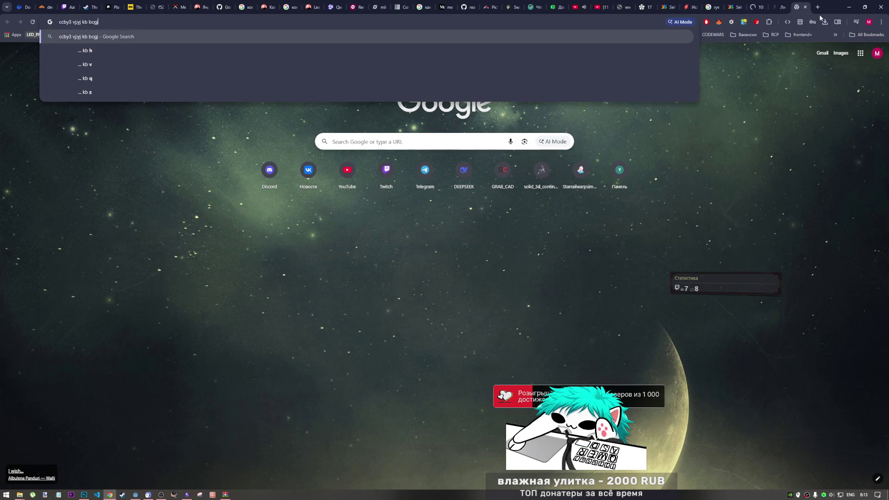
text(kmpjdfnm)
key(Return)
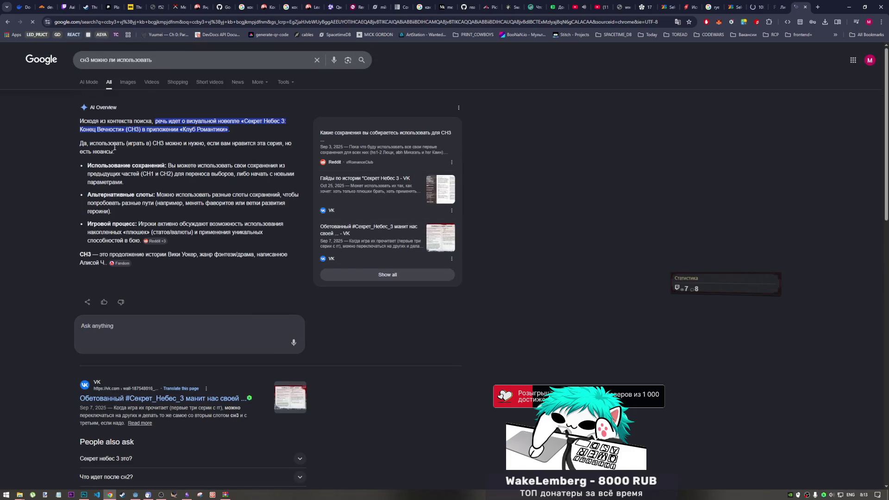
click(94, 60)
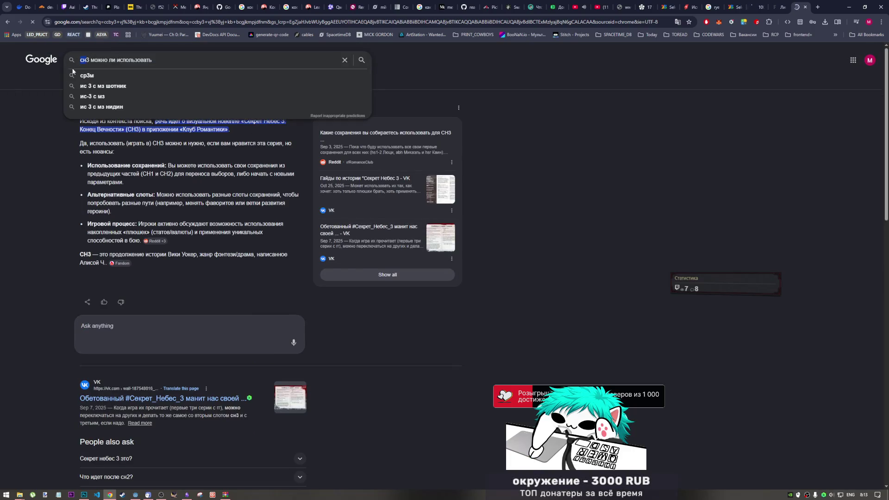
key(Delete)
text(сси)
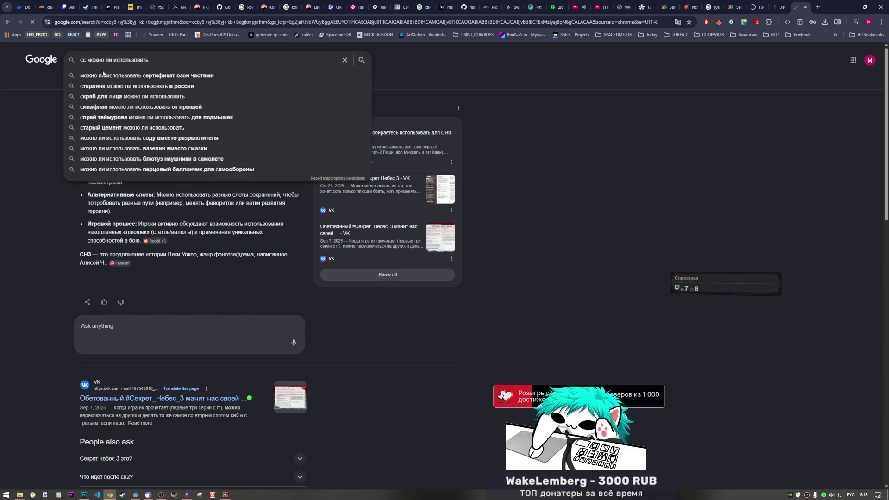
text(н3)
key(Return)
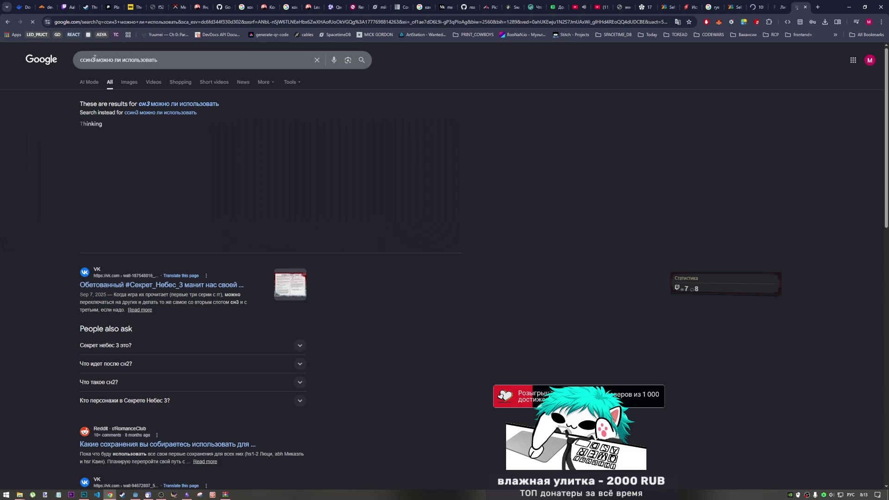
text(ccnb)
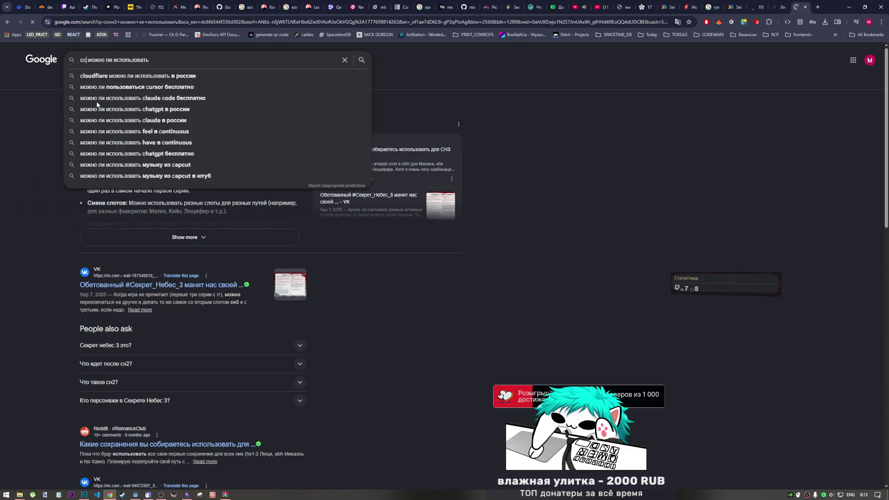
key(BackSpace)
key(BackSpace)
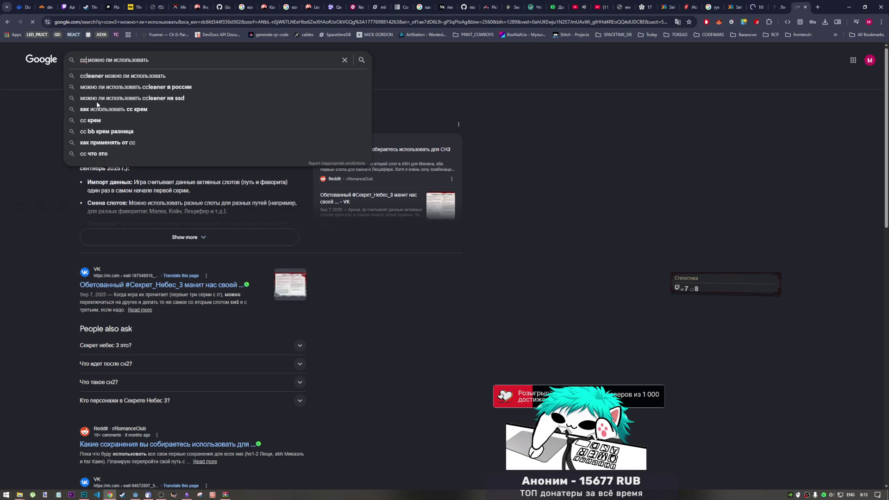
text(by3)
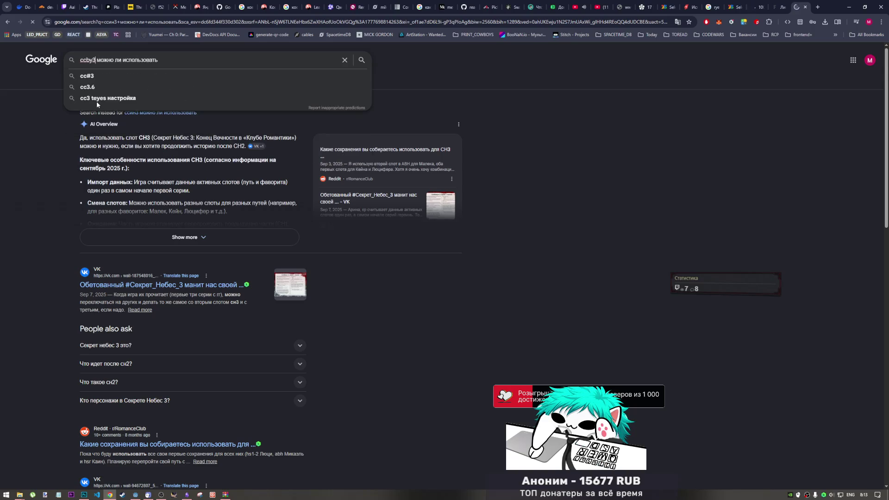
key(Return)
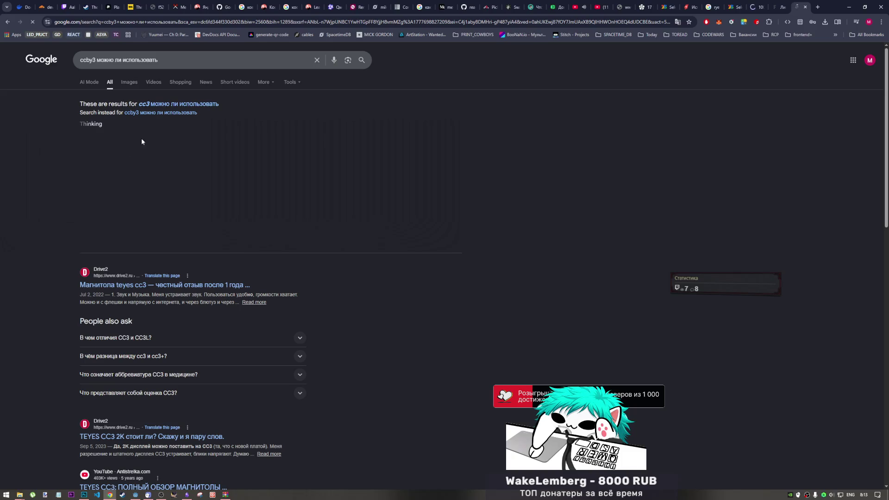
click(160, 114)
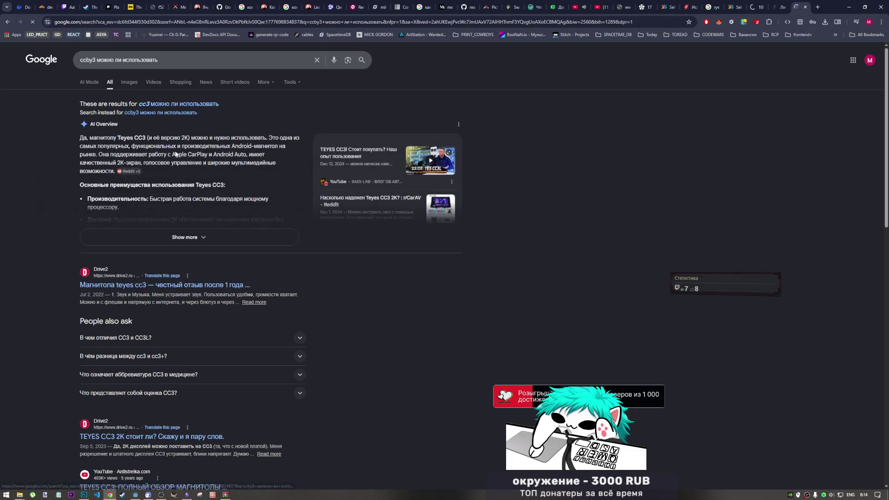
Expand the AI Overview and read its CC BY 3.0 attribution requirements.
click(90, 56)
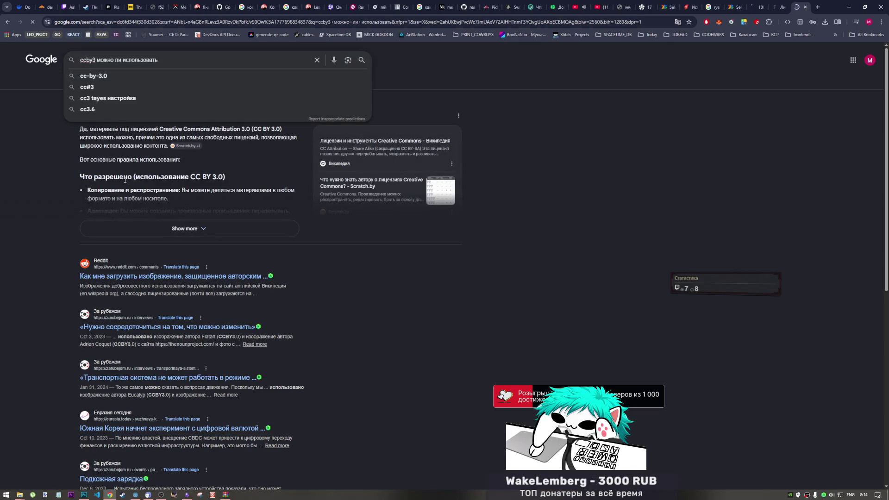
click(234, 229)
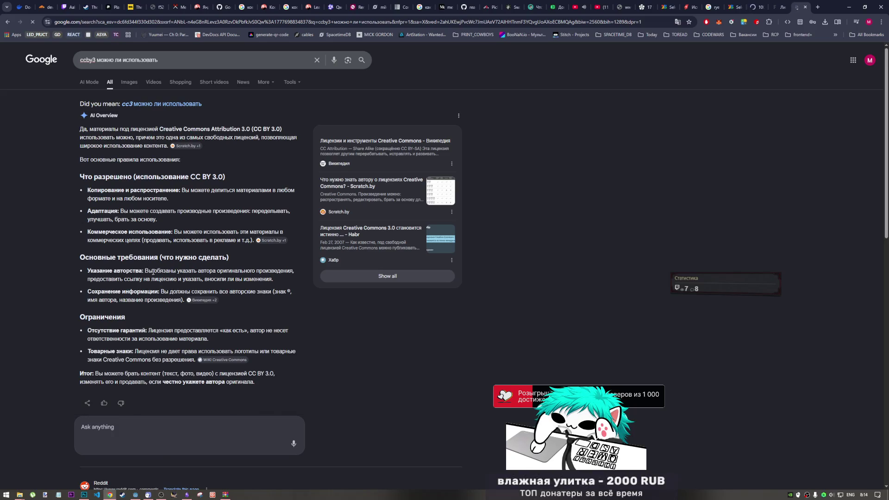
scroll(152, 273, down, 1)
double_click(126, 236)
drag(137, 257, 160, 257)
click(250, 257)
scroll(111, 268, down, 3)
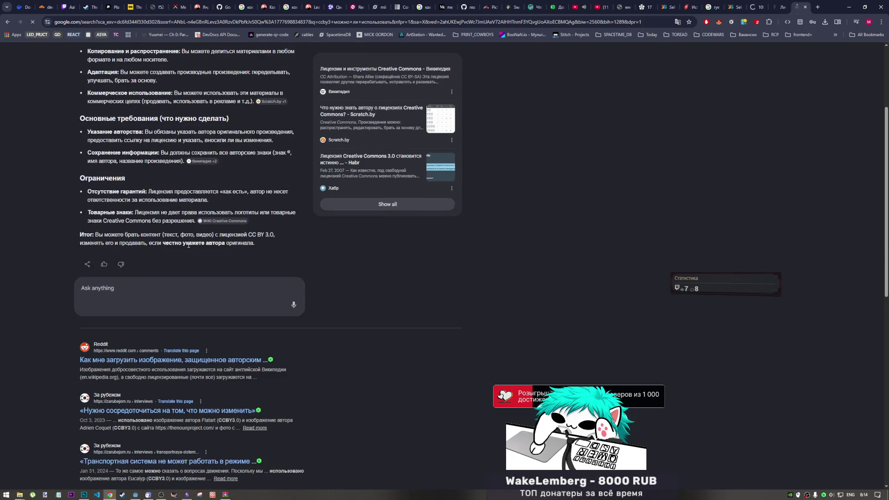
scroll(246, 244, up, 3)
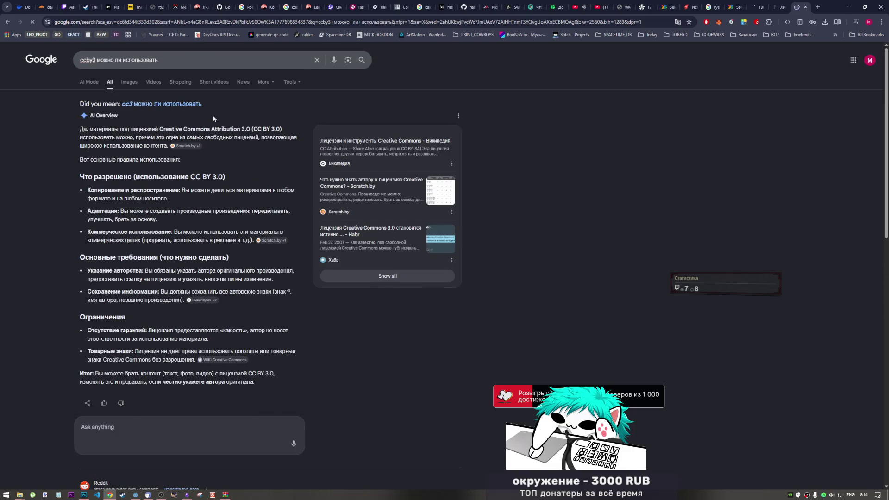
click(97, 59)
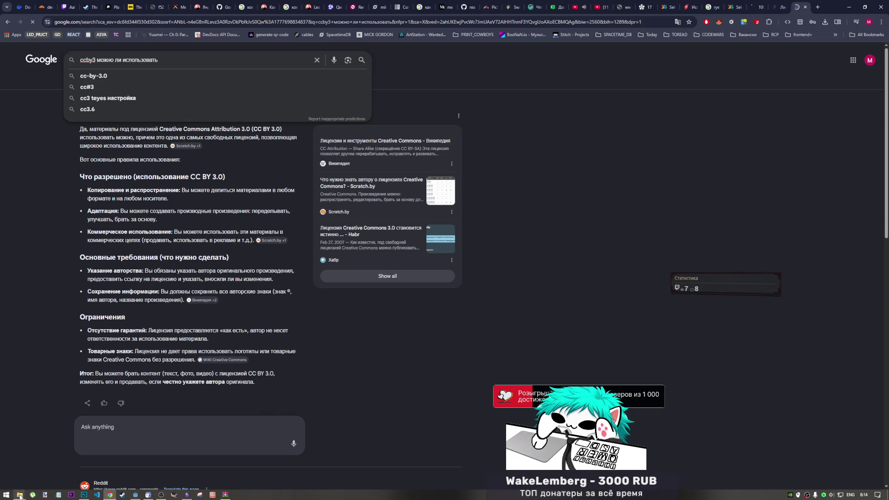
Return to the licence tab and select the name Creative Commons Attribution 3.0 Unported.
key(ctrl+shift+Tab)
scroll(233, 223, up, 20)
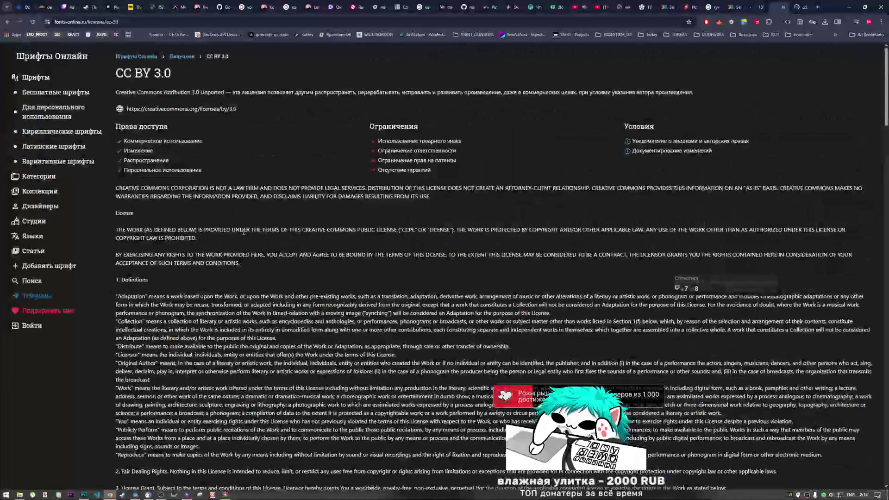
scroll(244, 230, down, 20)
scroll(242, 228, up, 20)
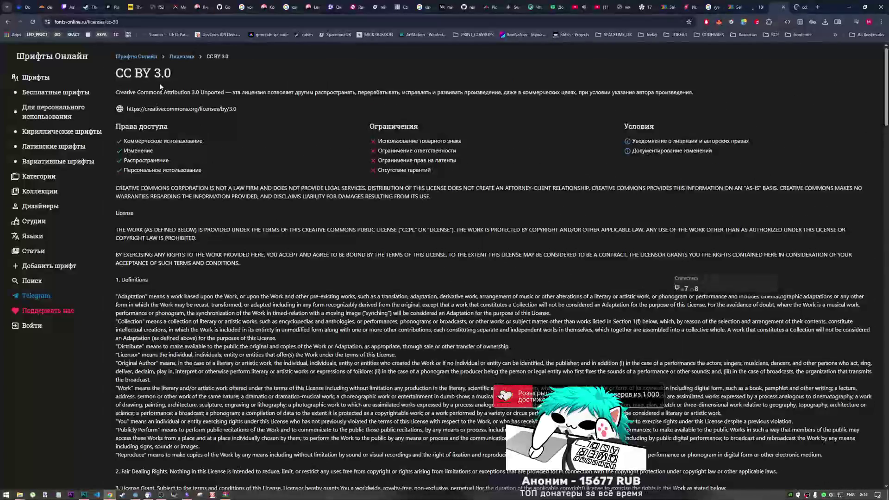
drag(226, 92, 111, 90)
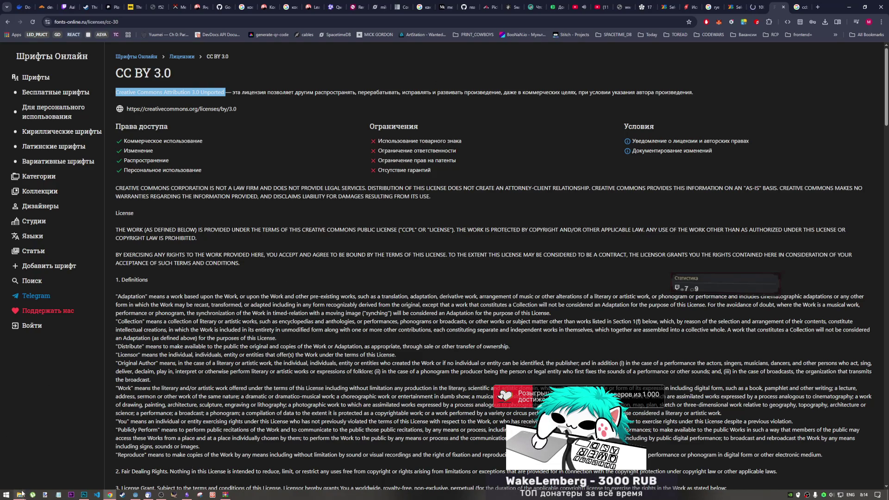
mouse_move(20, 493)
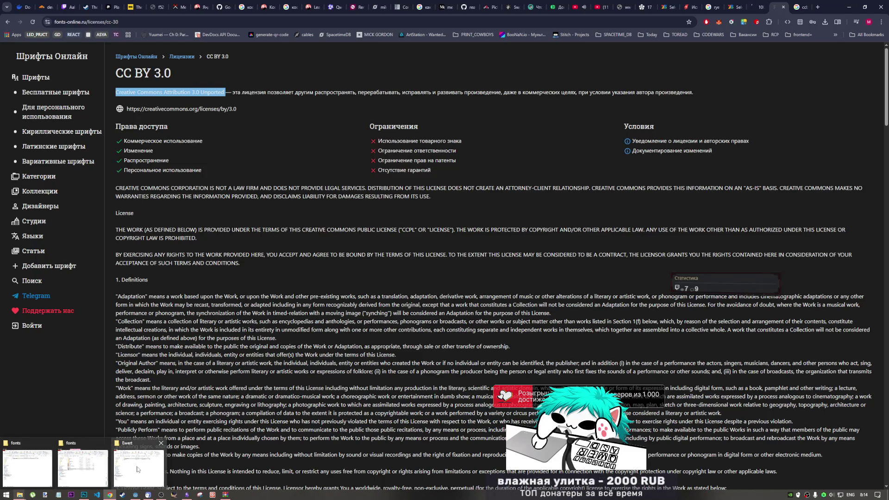
click(100, 456)
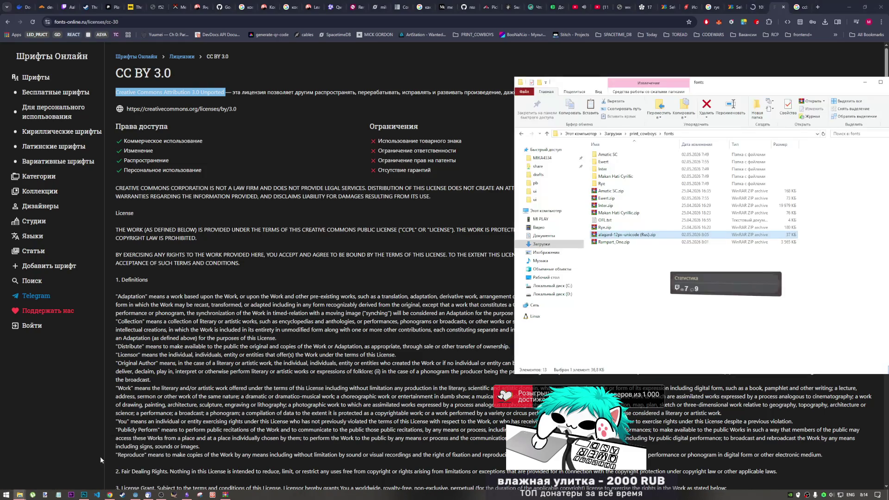
Extract the alagard archive in place and Rampart_One.zip into a Rampart_One folder.
right_click(627, 237)
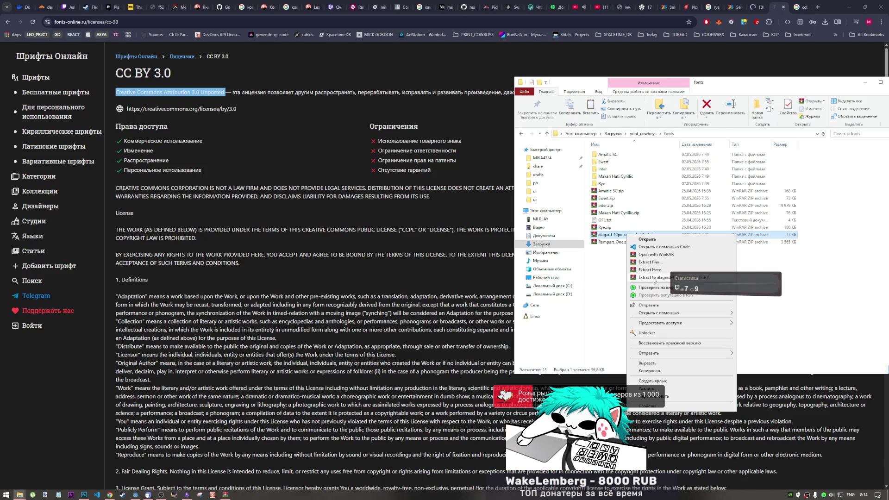
click(653, 278)
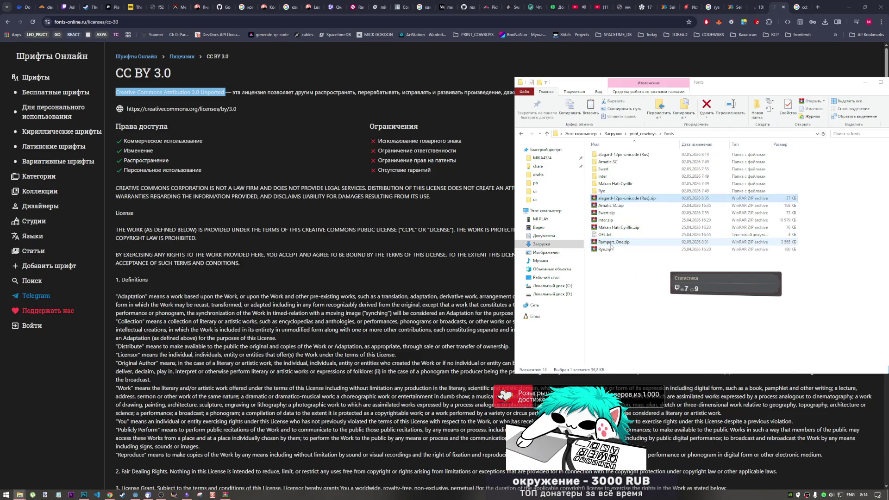
right_click(611, 243)
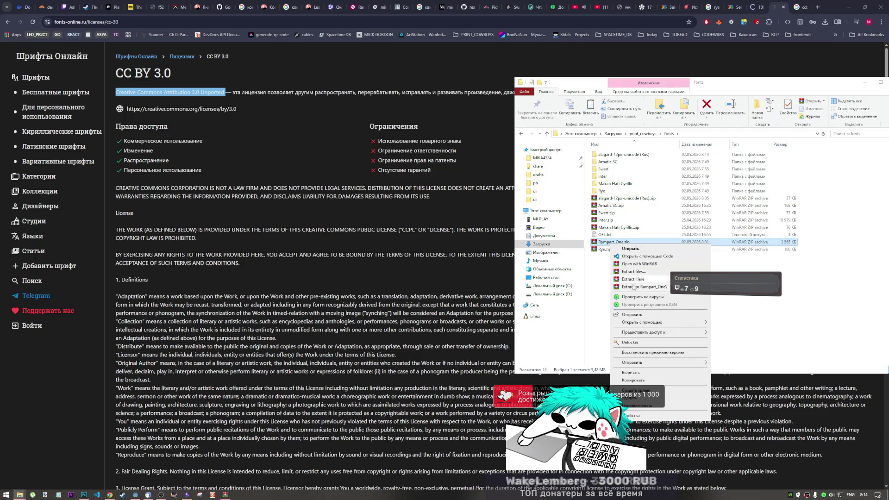
click(634, 286)
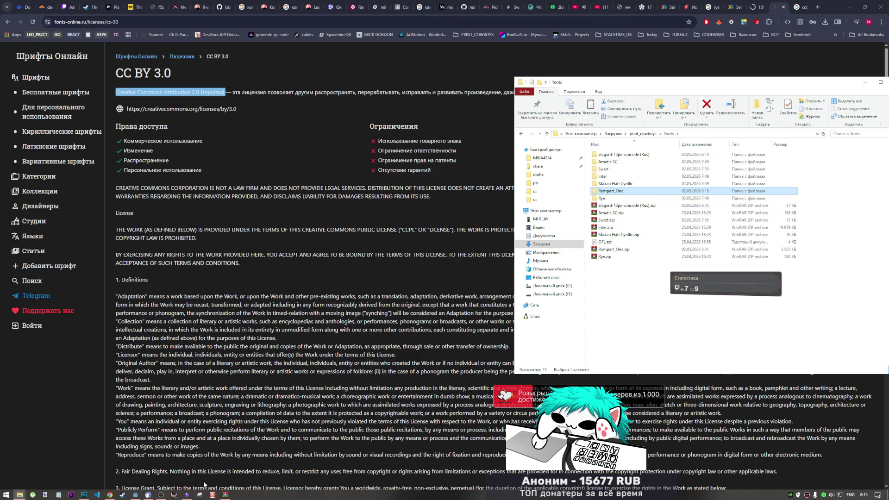
Close the finished WinRAR window and select the new Rampart_One folder.
mouse_move(227, 497)
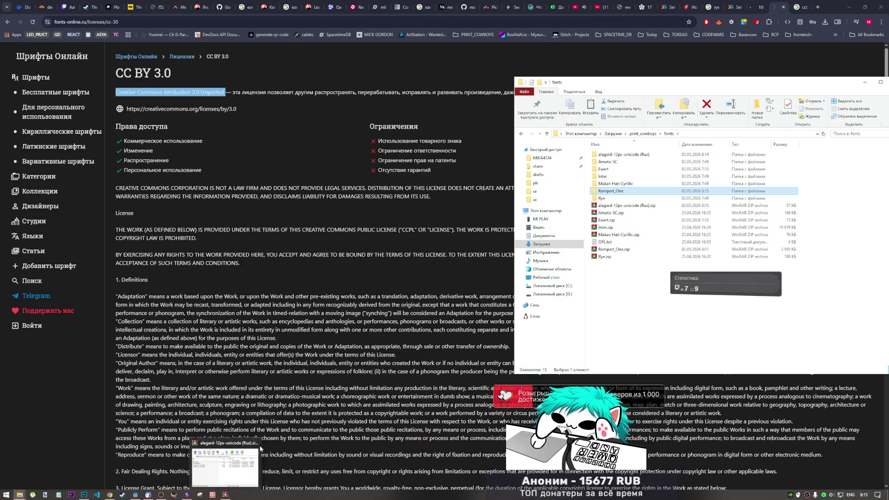
click(257, 443)
click(621, 192)
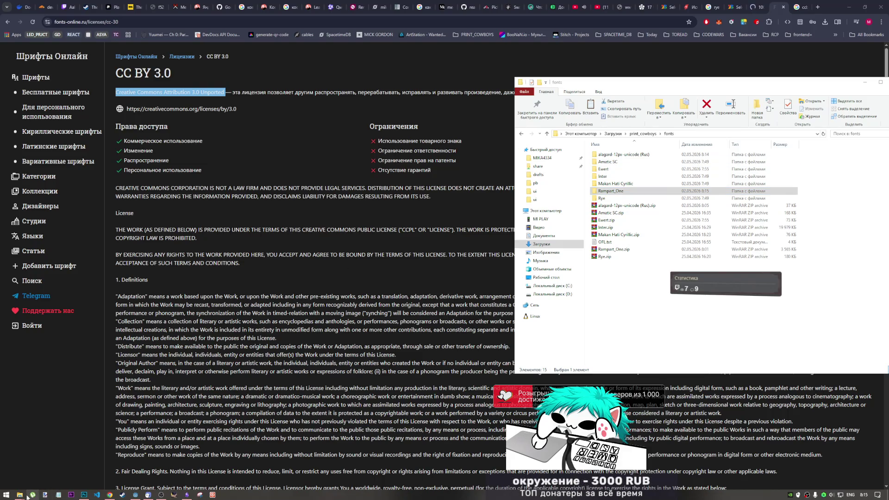
mouse_move(149, 496)
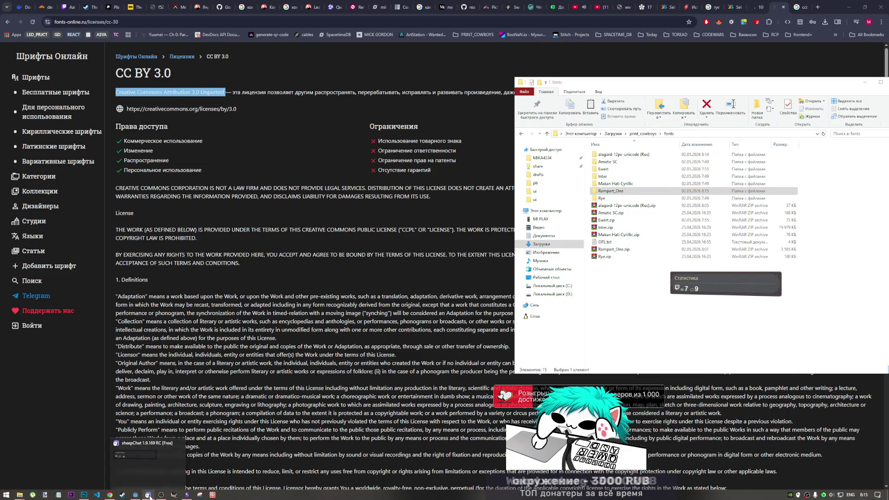
click(136, 494)
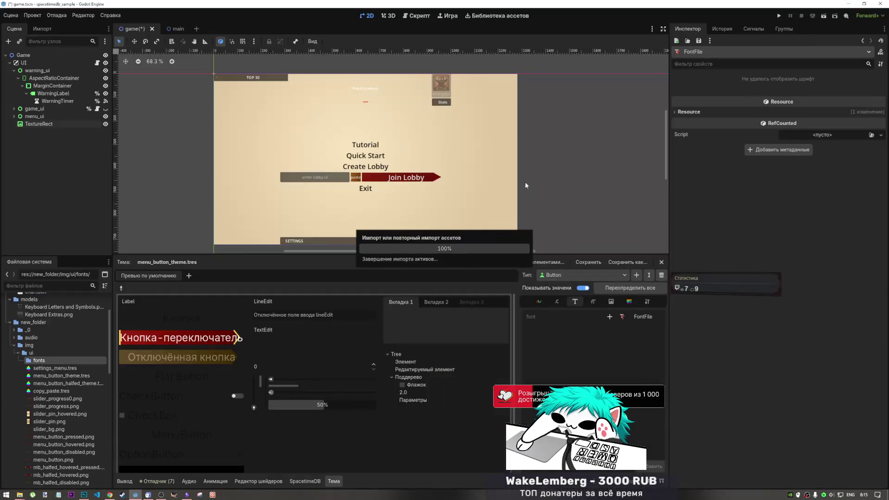
Expand Godot's ui/fonts folder showing Ewert-Regular.ttf, then bring Explorer's fonts folder forward.
click(23, 361)
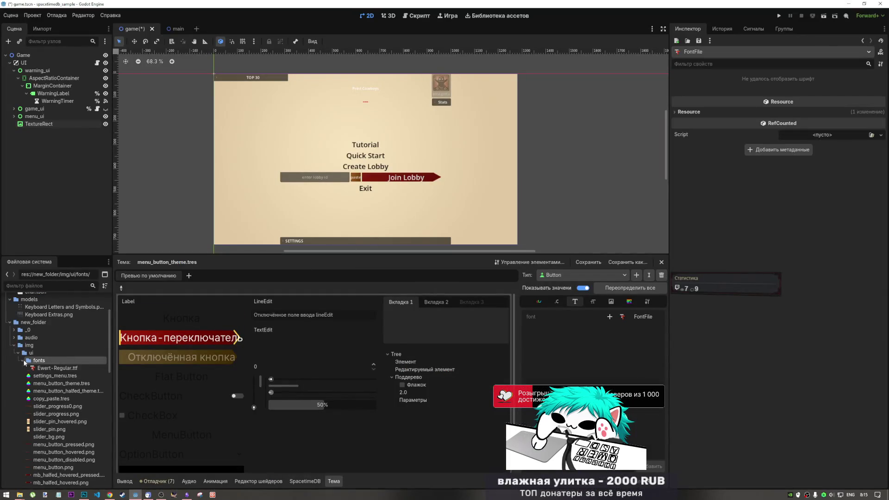
mouse_move(20, 494)
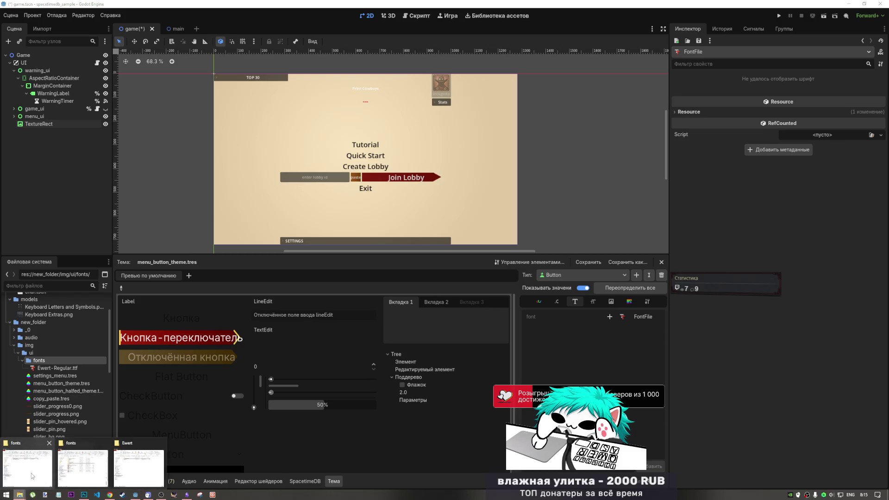
click(32, 475)
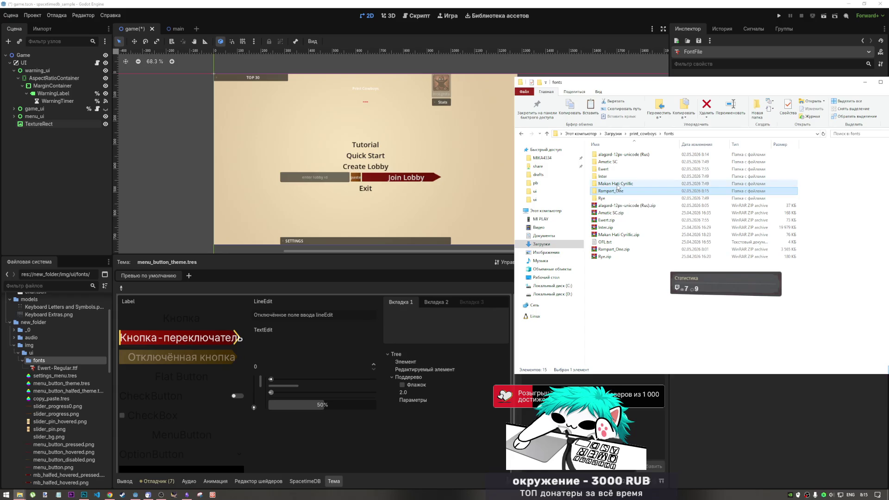
Preview the Makan Hati Cyrillic font, then return to the fonts folder.
double_click(618, 184)
double_click(611, 162)
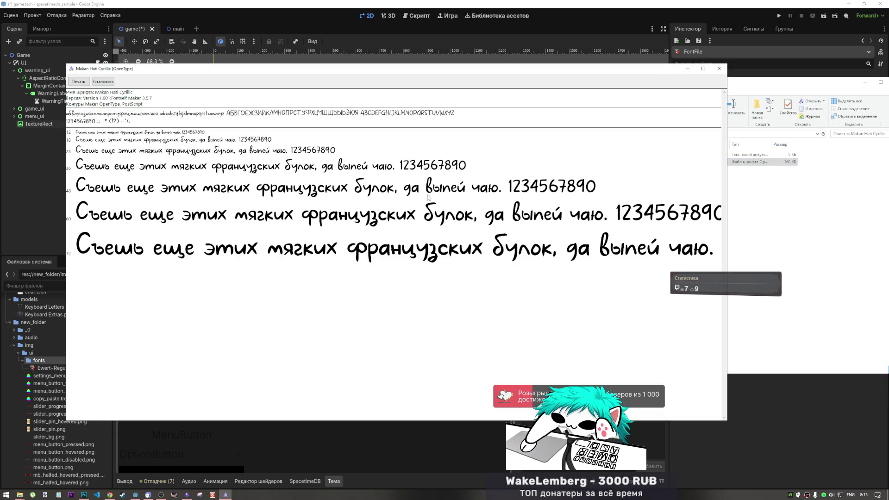
click(719, 69)
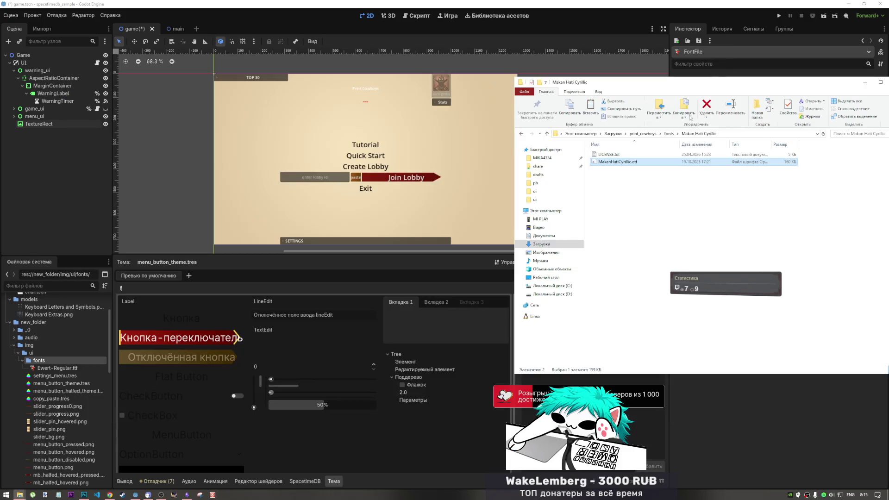
click(669, 134)
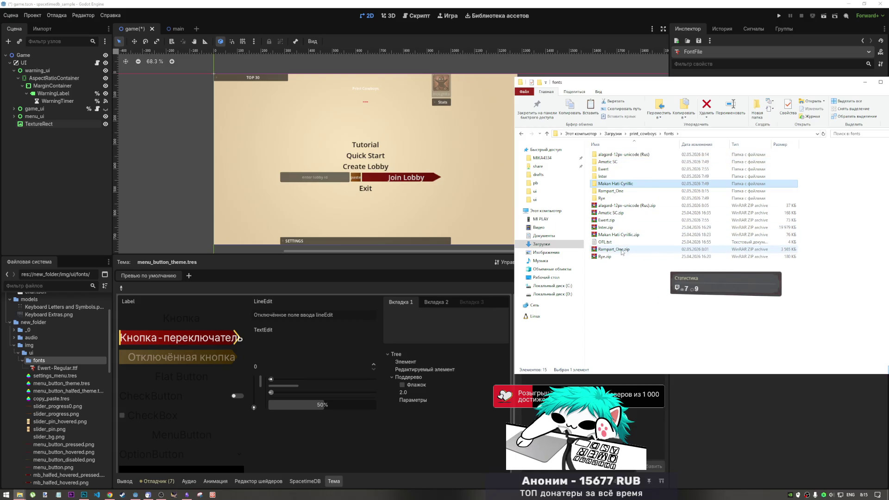
Open the Rampart_One folder and preview the Rampart One font.
click(616, 191)
double_click(616, 191)
double_click(616, 162)
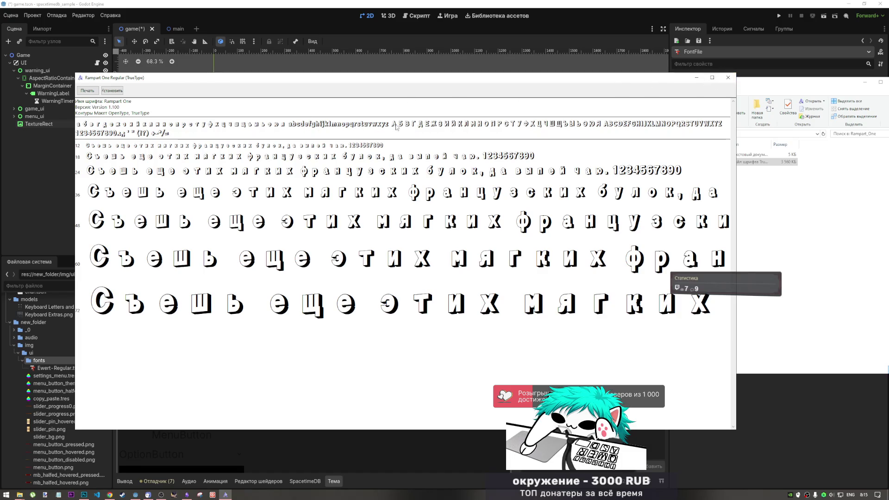
click(728, 78)
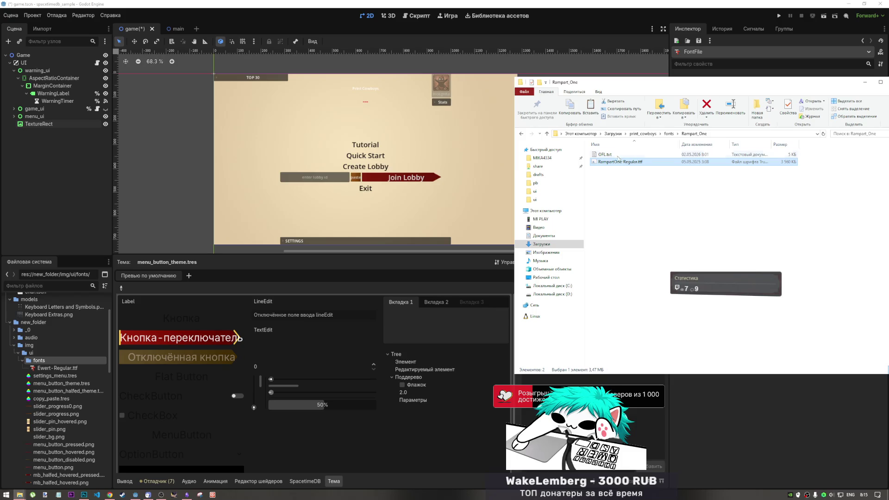
Open the Rye folder and drag Rye-Regular.ttf into the project's fonts folder.
key(BackSpace)
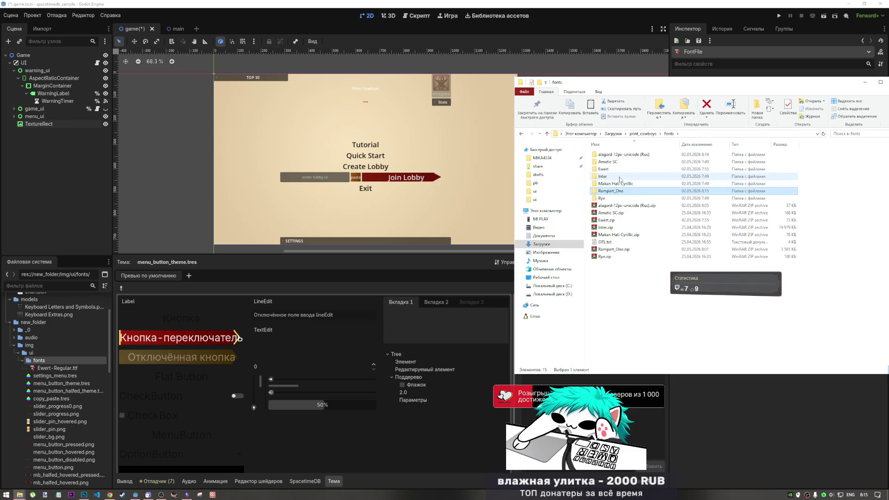
mouse_move(615, 178)
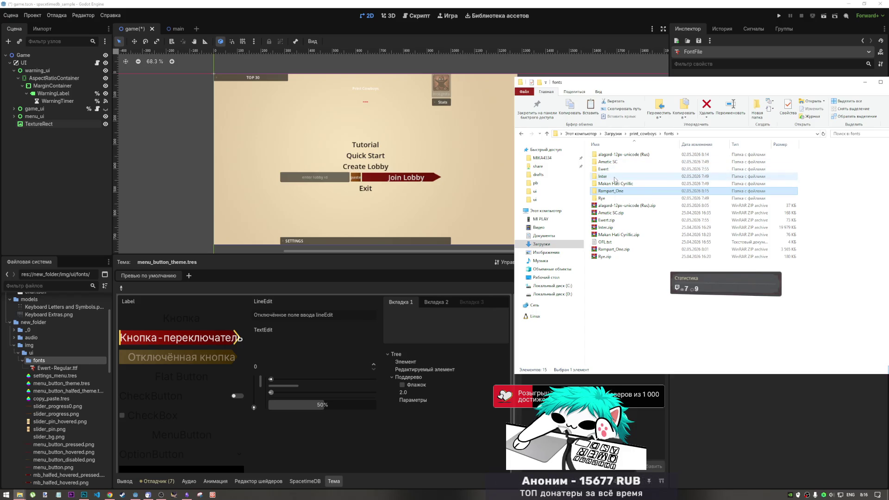
double_click(611, 198)
click(613, 164)
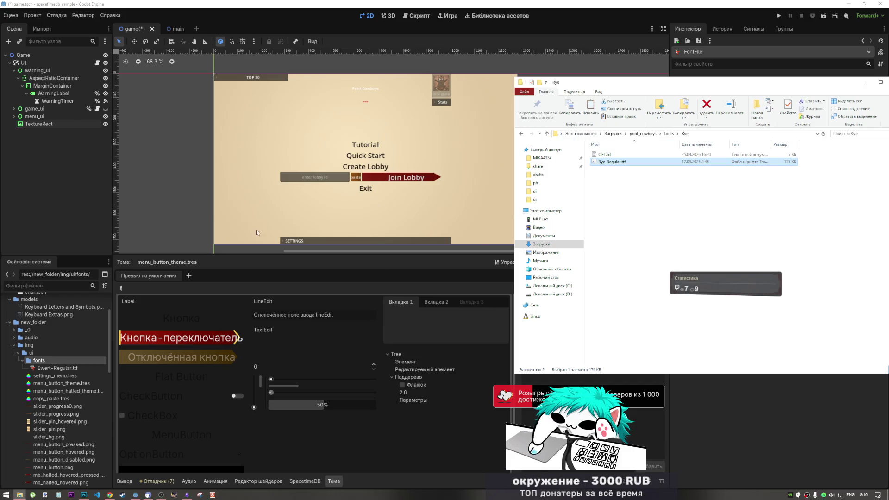
drag(52, 357, 51, 359)
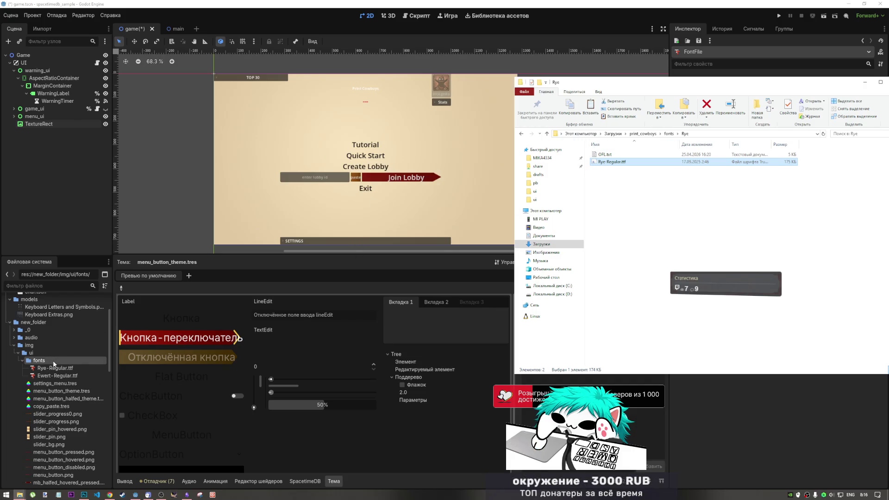
Assign Rye-Regular.ttf to menu_button_theme's Button font slot and centre the previewed menu buttons.
click(56, 368)
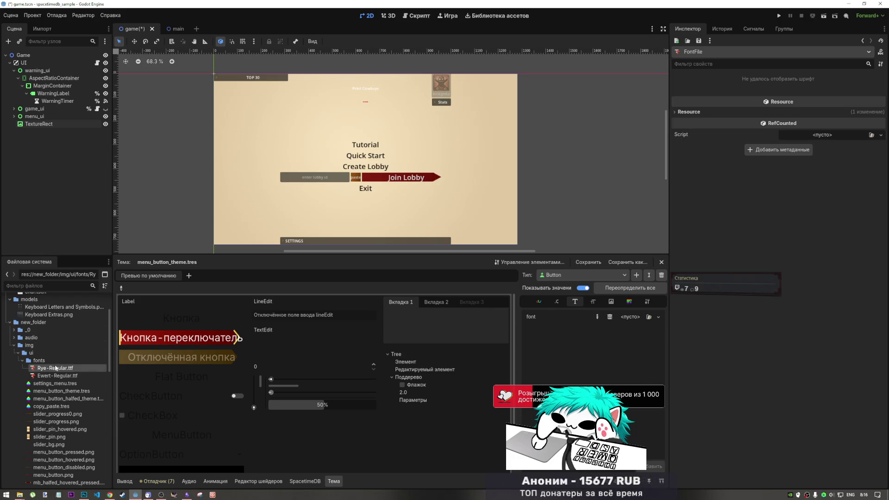
mouse_move(56, 369)
mouse_down()
mouse_move(633, 320)
mouse_move(629, 326)
mouse_up()
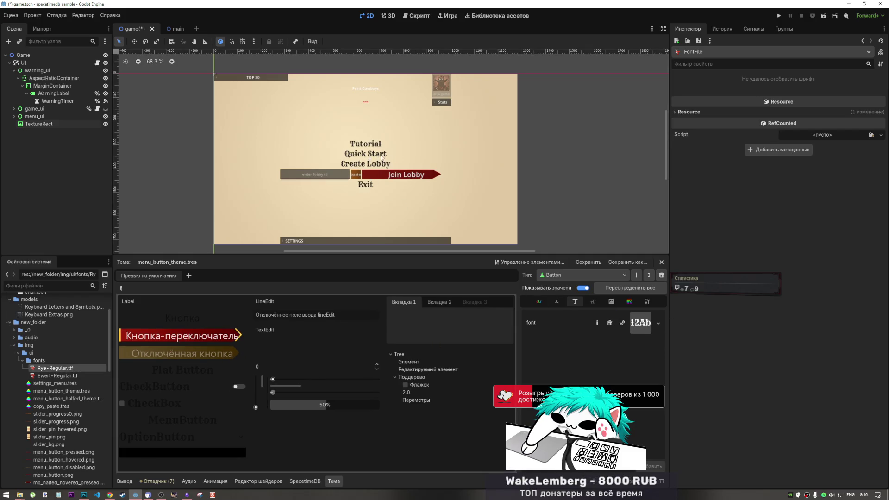
scroll(382, 158, up, 6)
scroll(383, 167, down, 2)
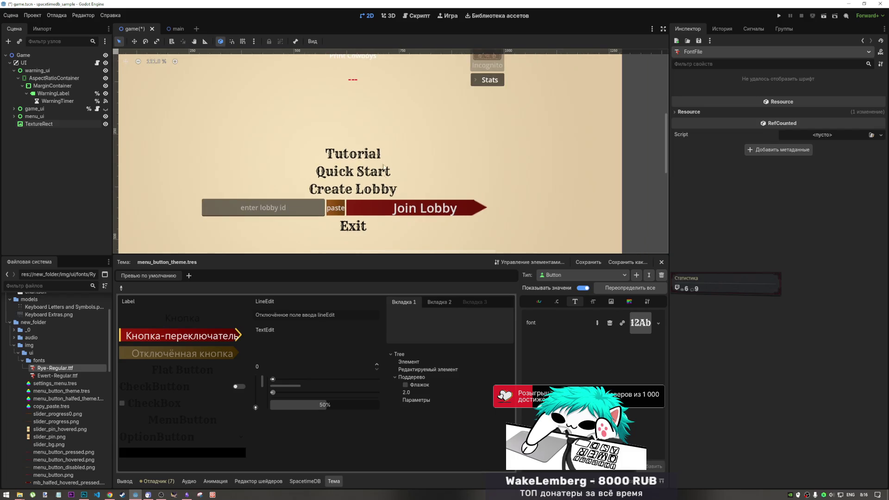
scroll(383, 168, up, 5)
scroll(408, 153, down, 7)
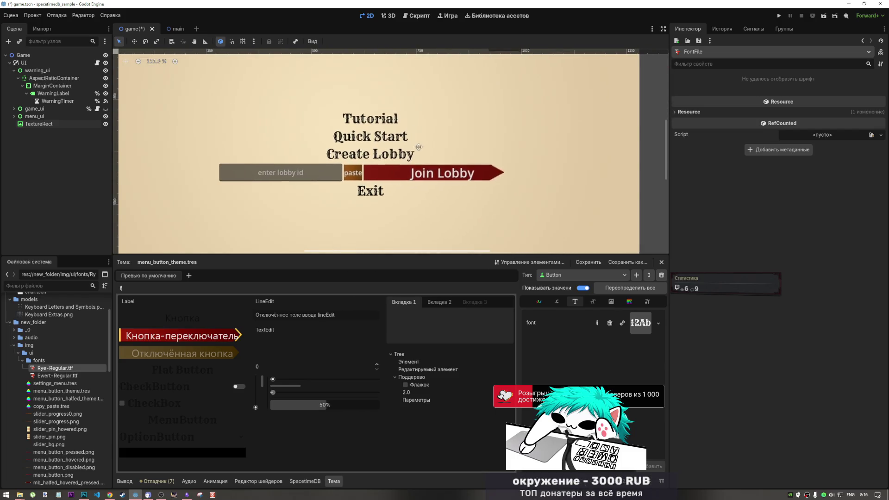
drag(418, 146, 432, 155)
scroll(422, 185, down, 3)
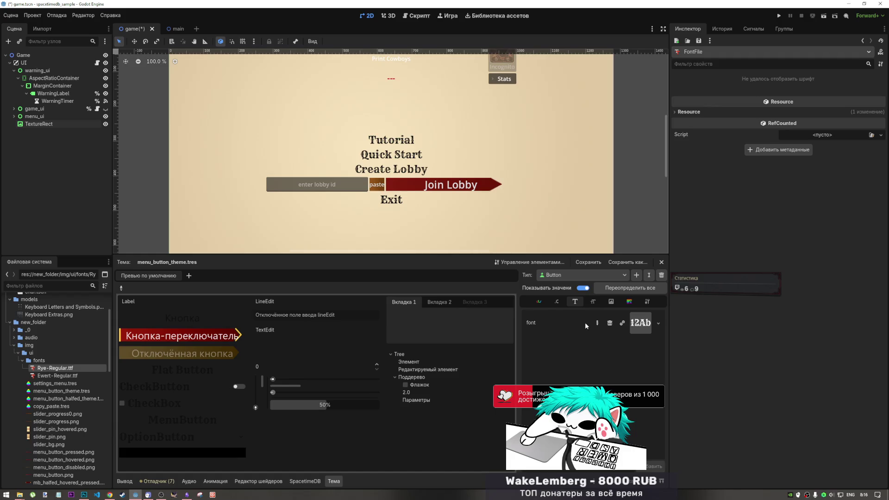
Inspect menu_button_theme's font options, Disabled stylebox, Fonts properties and the button's pressed look.
click(657, 323)
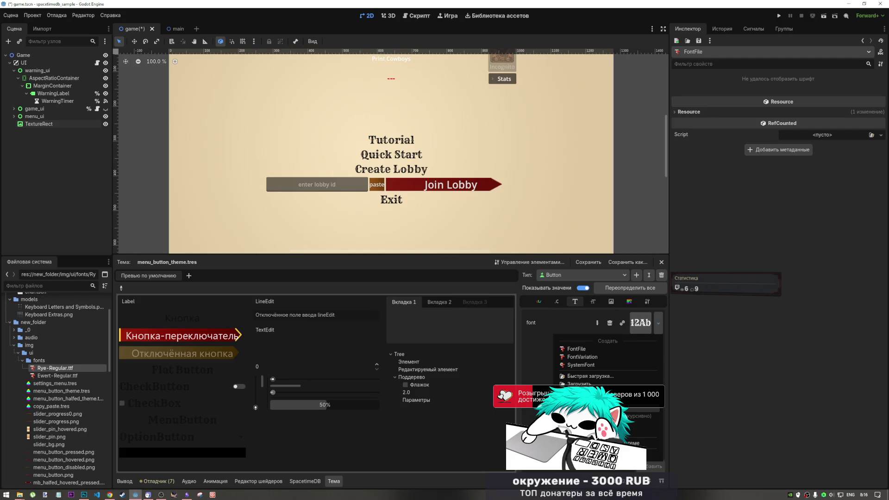
click(550, 342)
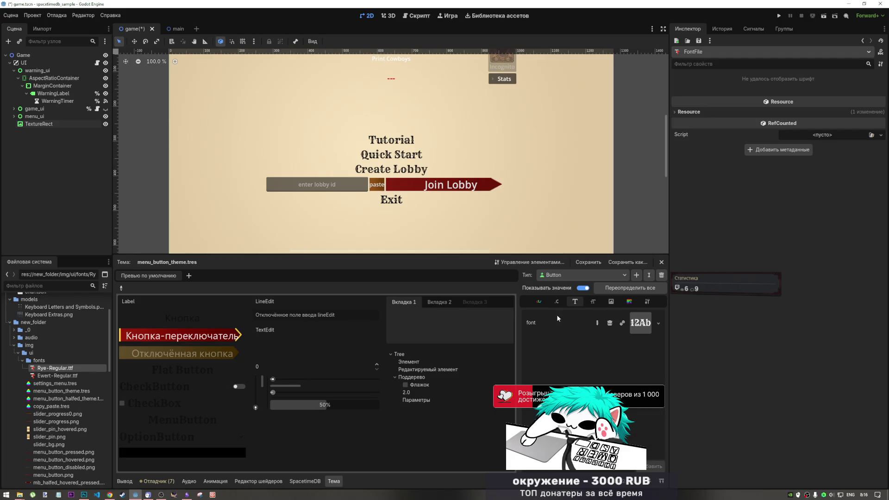
click(60, 391)
click(831, 165)
click(831, 165)
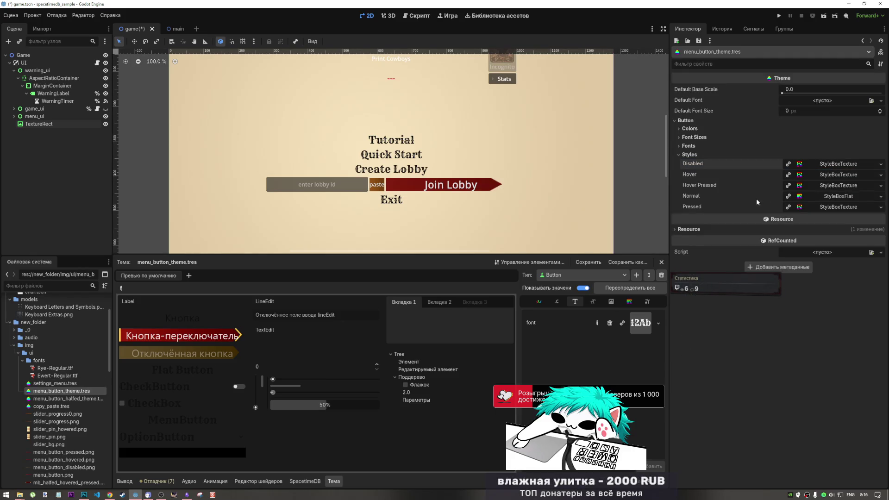
click(697, 146)
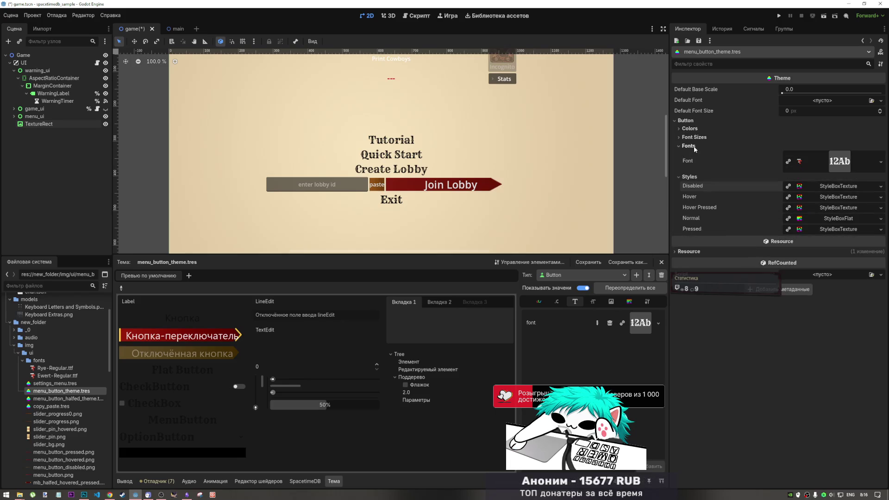
click(694, 147)
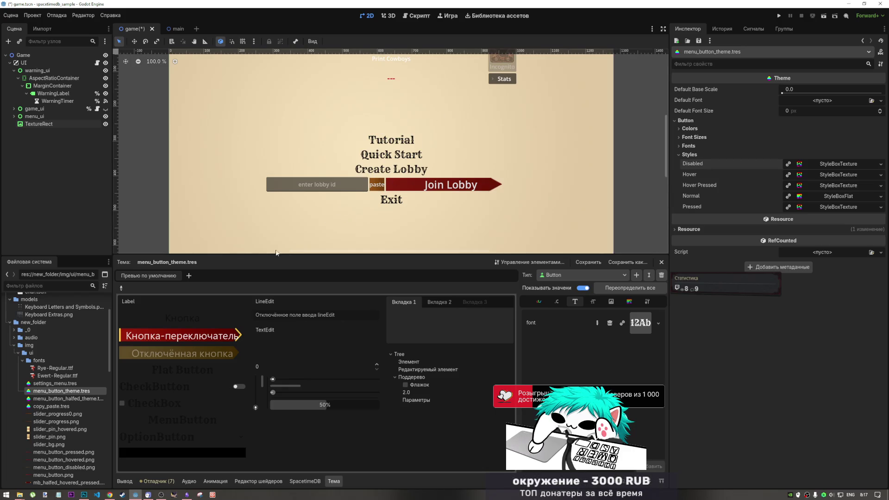
click(418, 188)
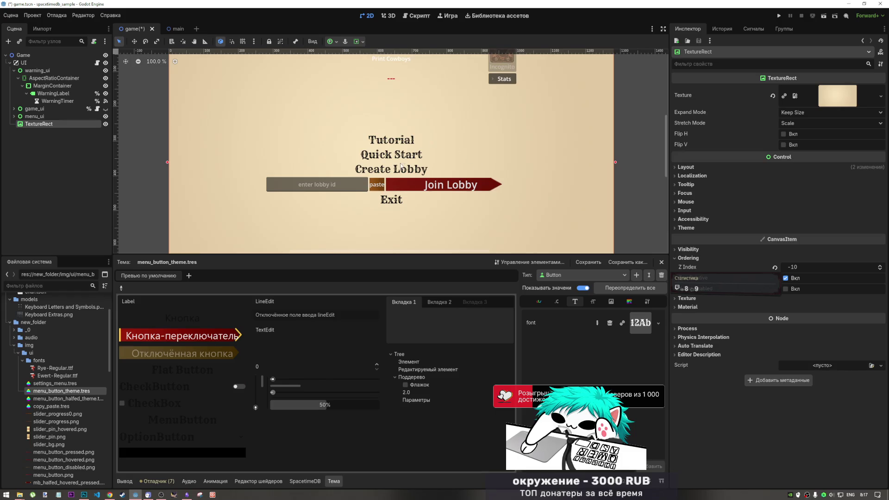
click(213, 317)
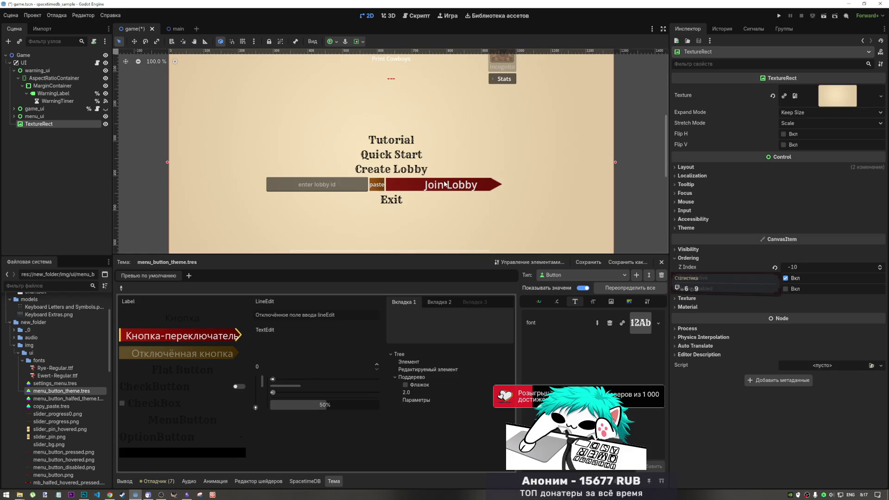
Add a Button font to menu_button_halfed_theme.tres and assign Rye-Regular.ttf to it.
click(63, 398)
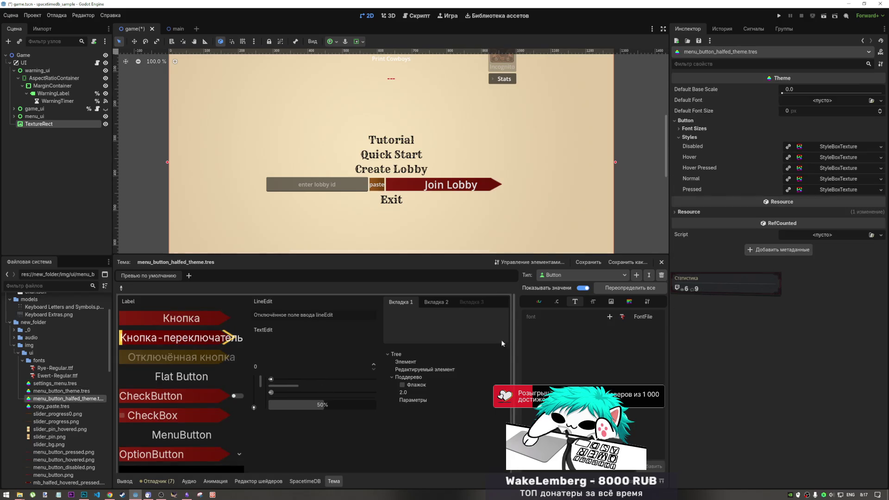
click(610, 316)
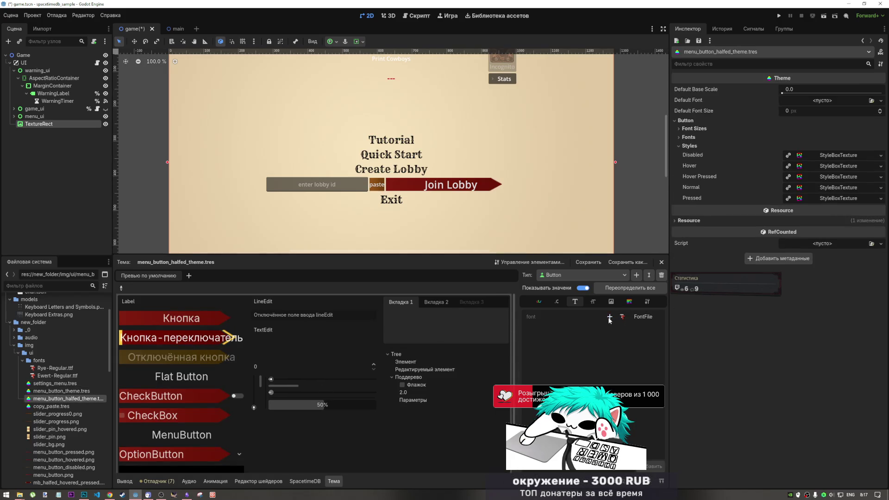
drag(52, 368, 629, 324)
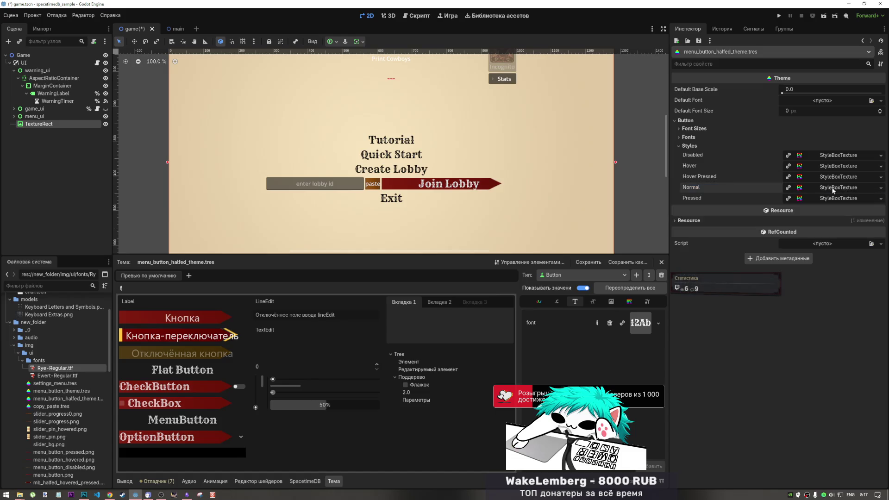
click(55, 383)
In menu_button_theme.tres, choose Save As for the Button Normal StyleBoxFlat.
click(54, 392)
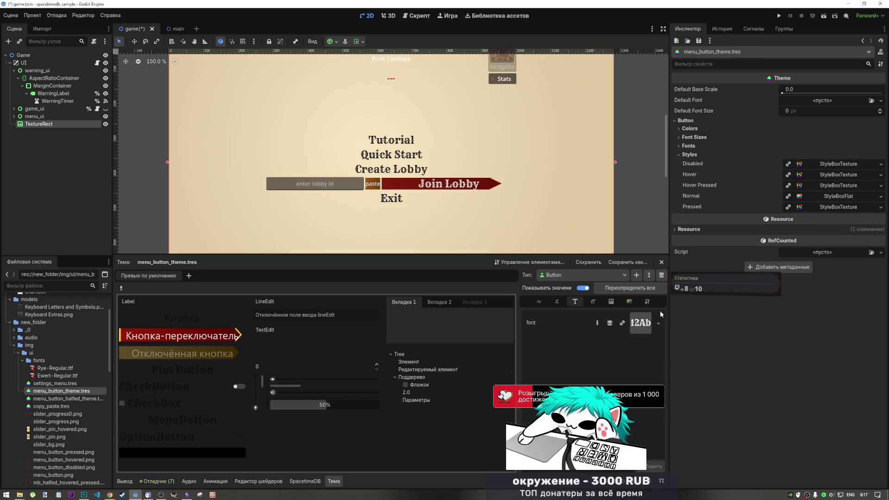
click(840, 196)
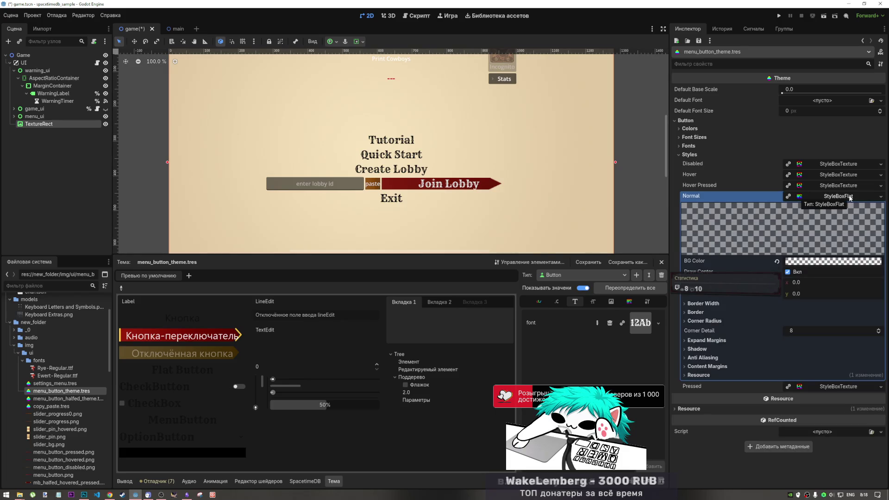
click(840, 197)
right_click(840, 197)
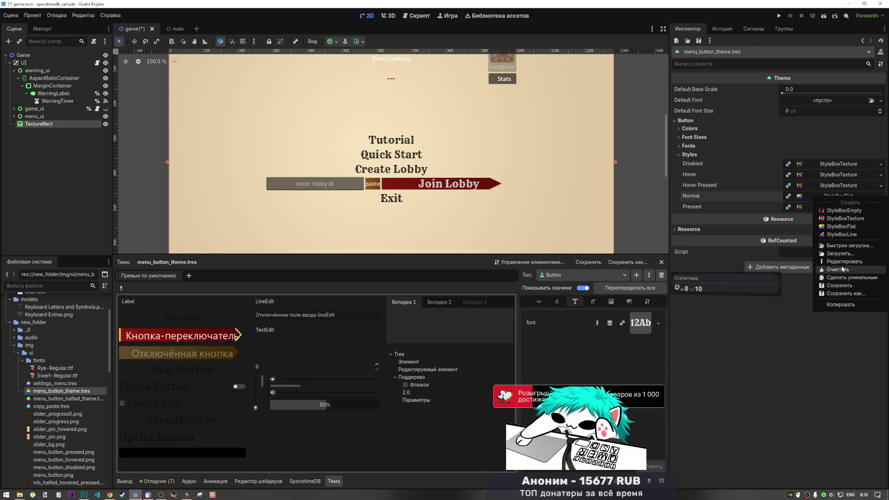
click(806, 196)
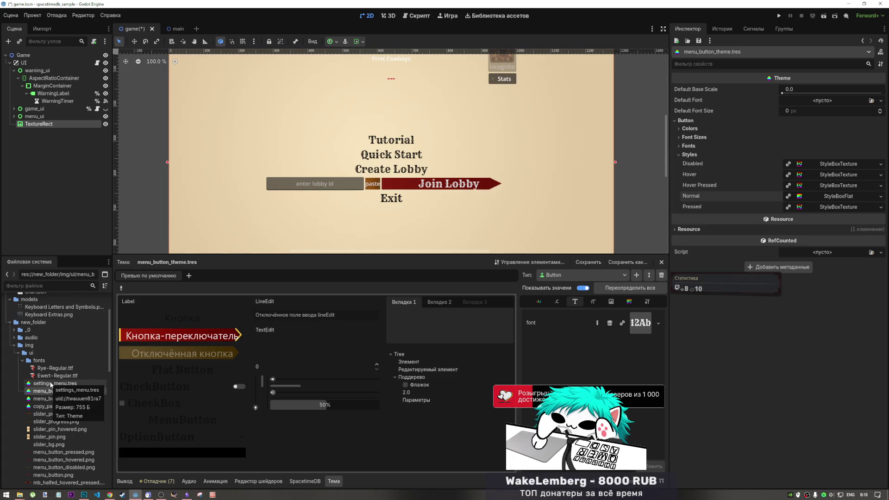
click(880, 196)
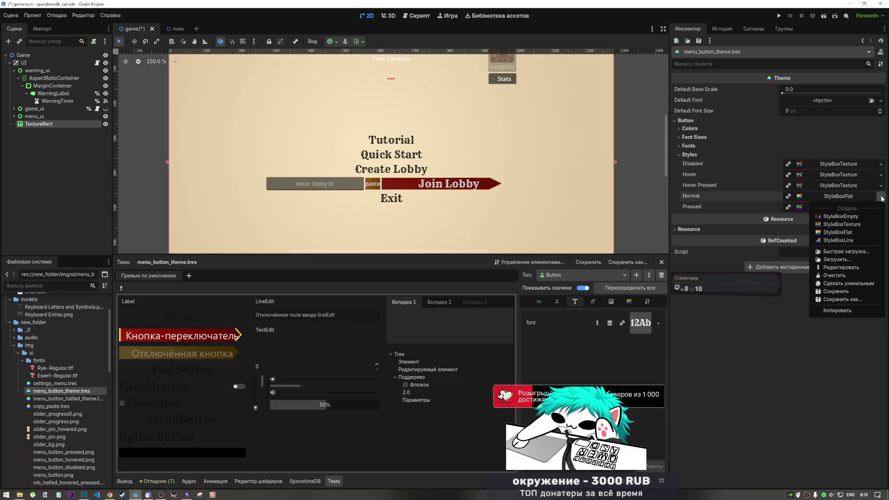
click(842, 291)
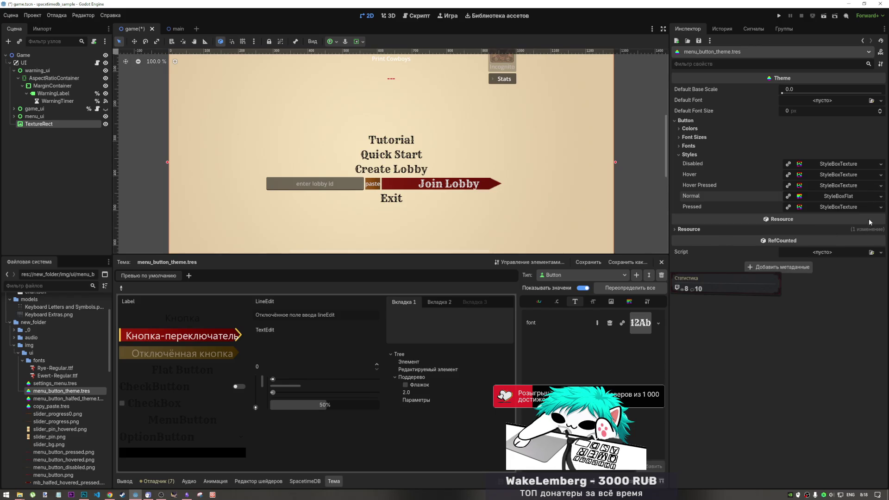
right_click(859, 196)
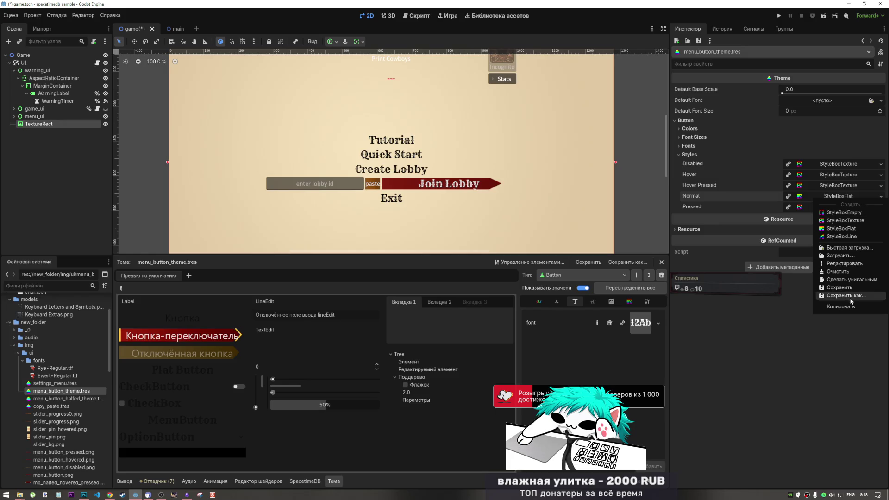
click(846, 295)
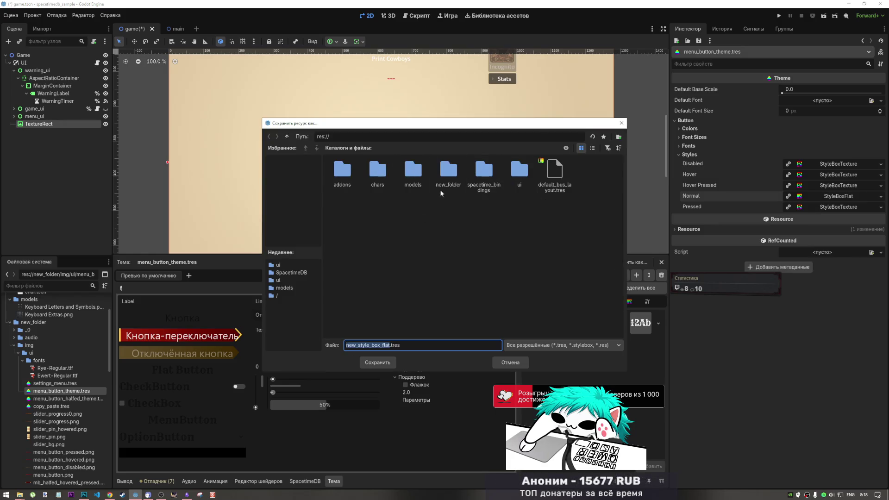
Save the Normal StyleBoxFlat in the ui folder as flat_menu_button.tres.
double_click(518, 171)
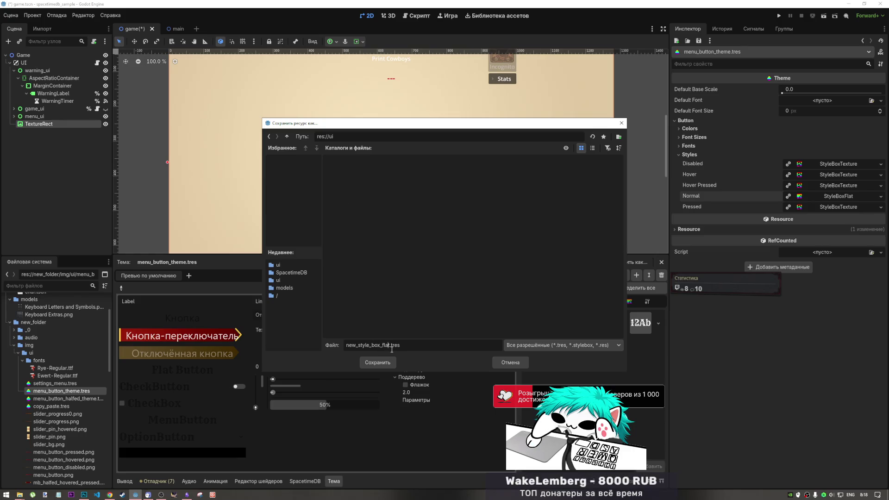
drag(389, 345, 341, 349)
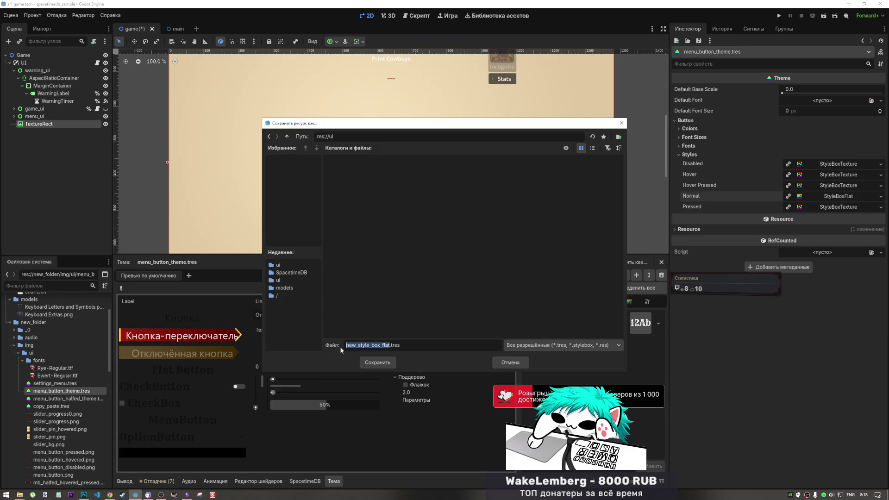
text(flat_)
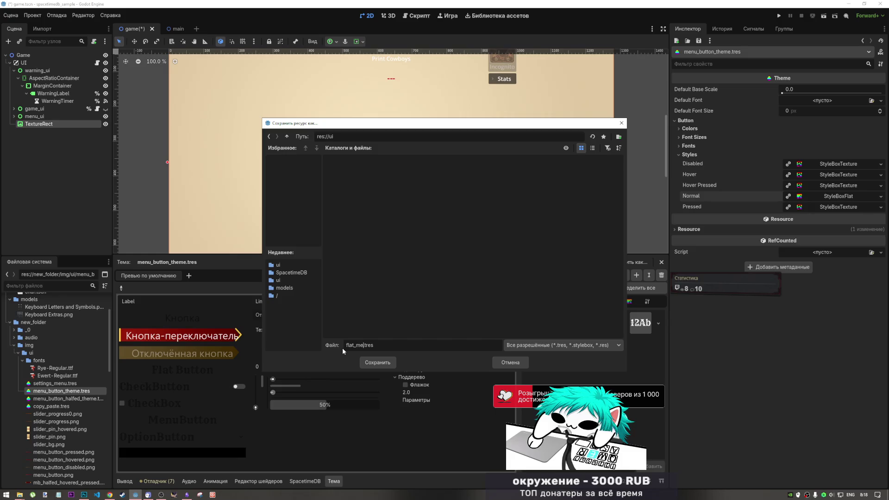
text(menu)
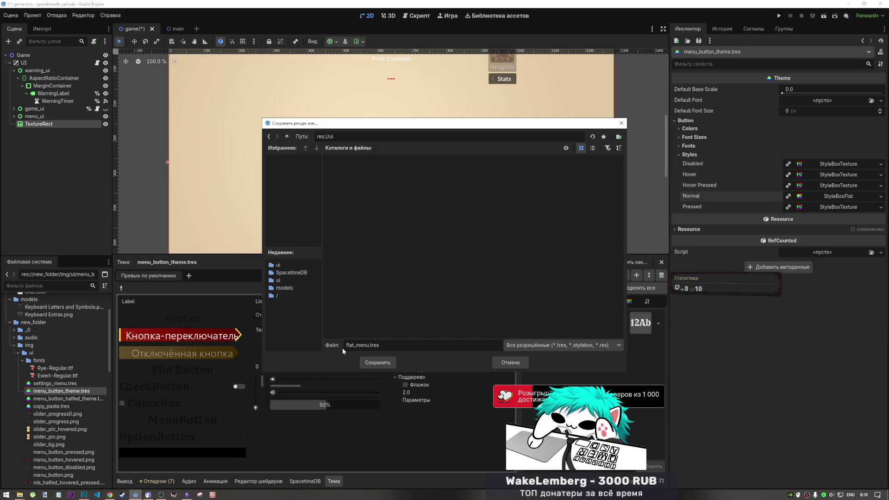
text(_butt)
text(on)
key(Return)
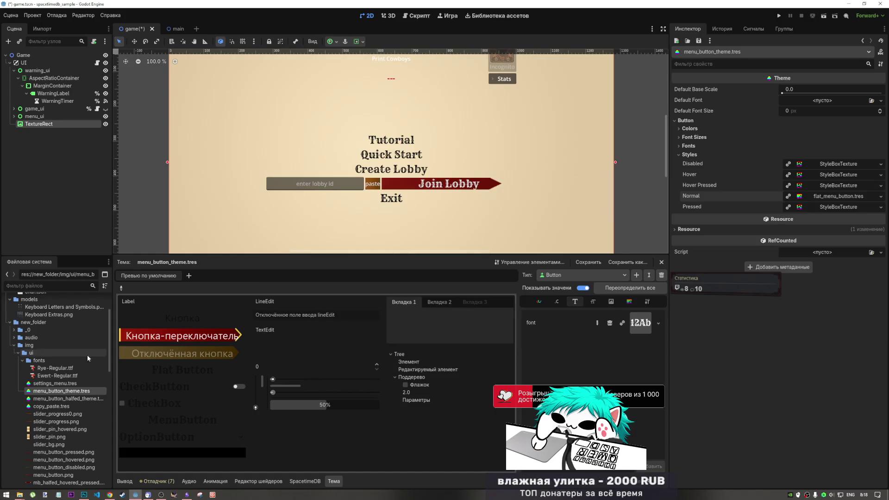
Browse the FileSystem dock looking for the saved stylebox file.
scroll(69, 391, up, 1)
scroll(69, 384, down, 10)
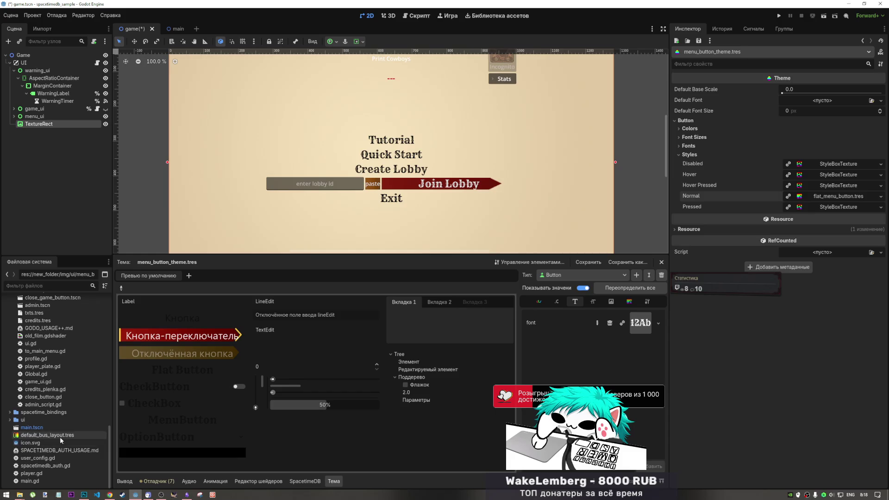
scroll(63, 438, up, 10)
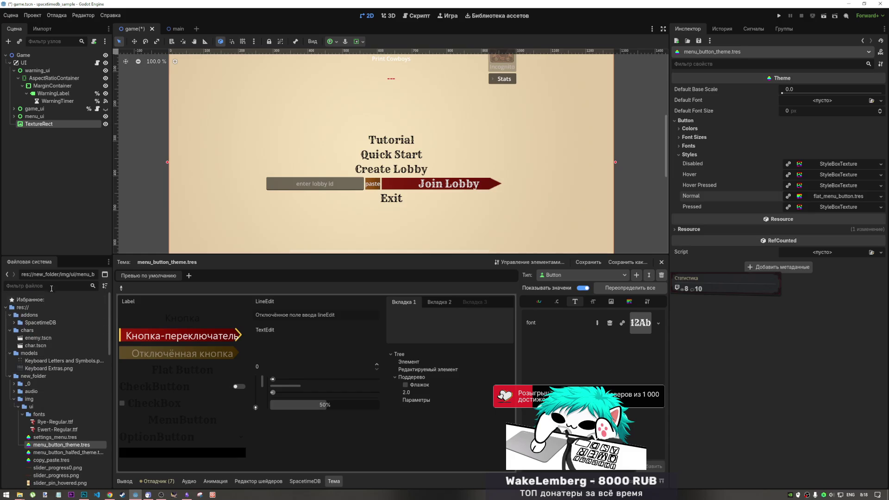
text(fla)
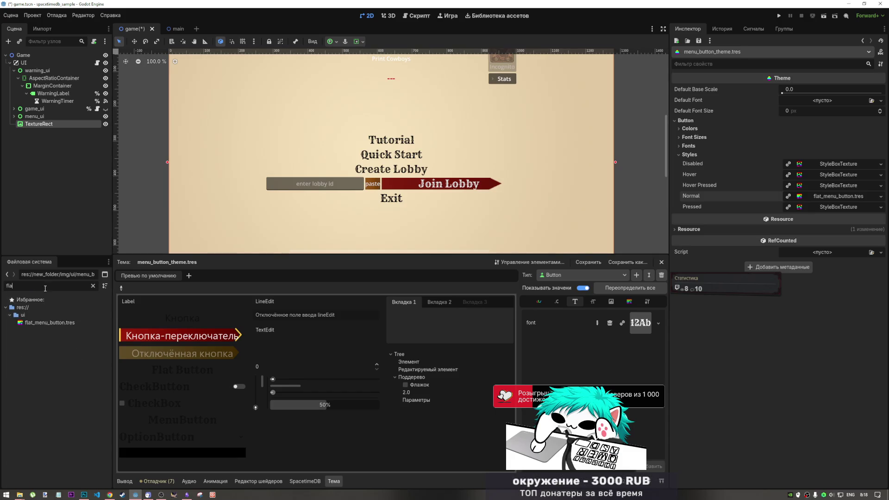
key(BackSpace)
key(BackSpace)
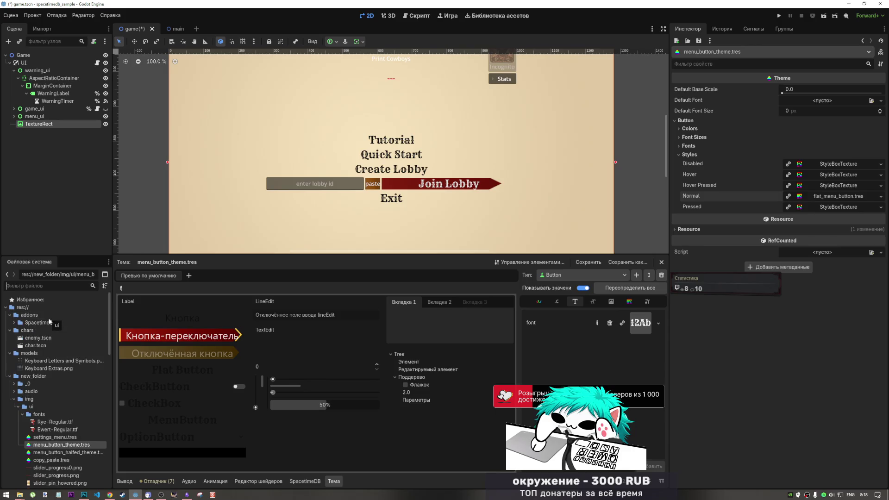
scroll(40, 370, down, 3)
scroll(40, 369, up, 5)
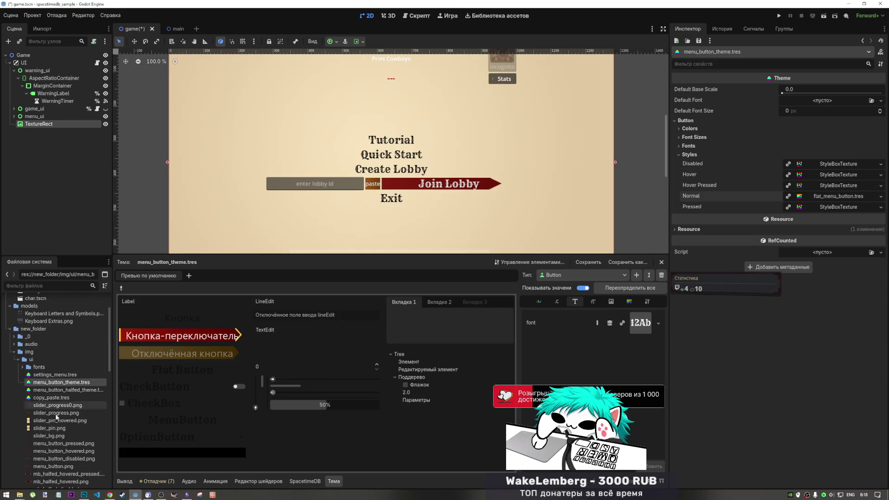
scroll(43, 412, down, 3)
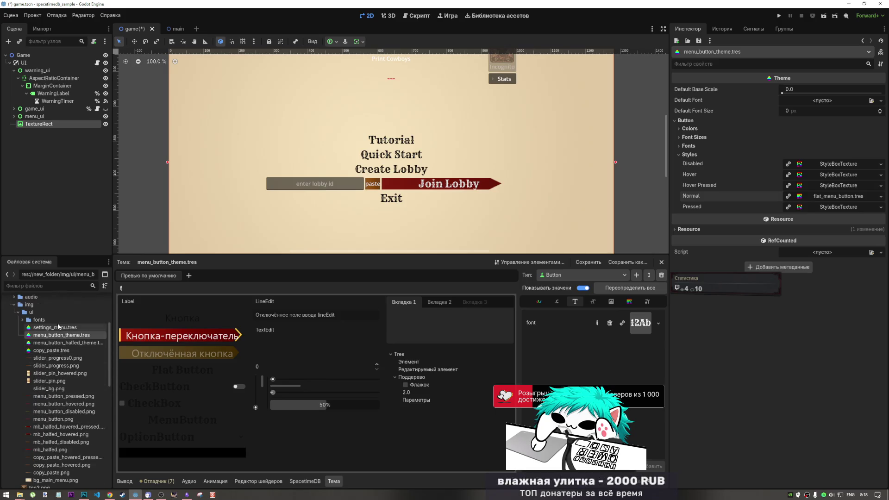
scroll(46, 423, down, 9)
scroll(47, 423, up, 8)
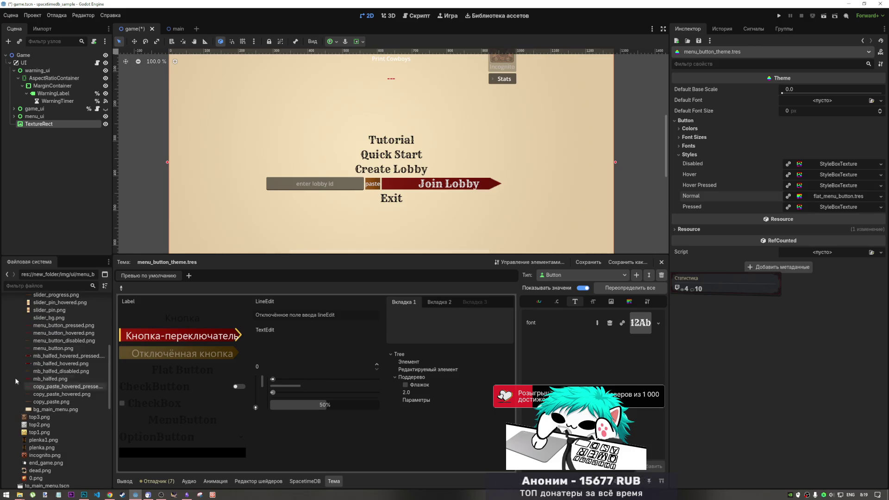
right_click(15, 348)
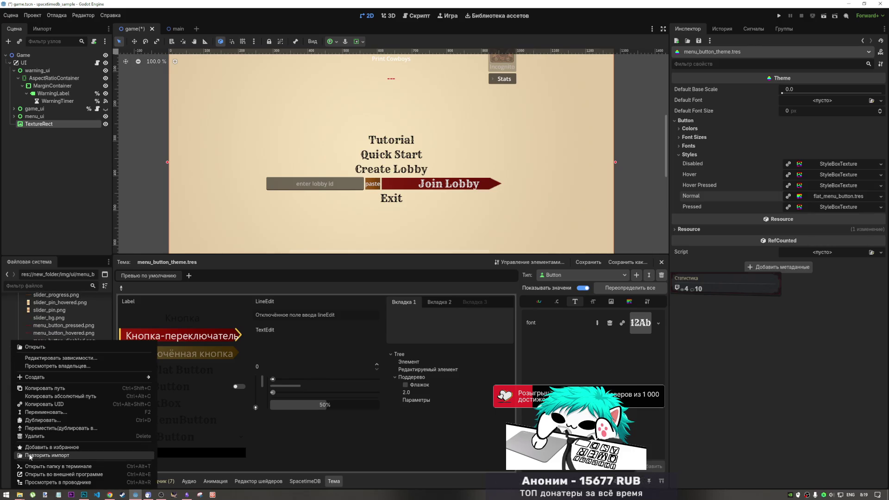
click(62, 293)
scroll(49, 316, up, 10)
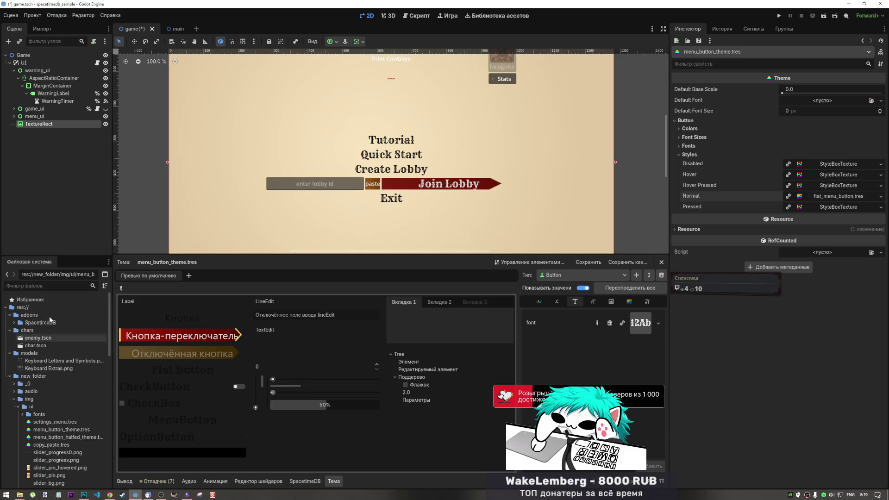
Filter FileSystem by 'flat' and show flat_menu_button.tres in File Explorer.
click(42, 286)
text(flat)
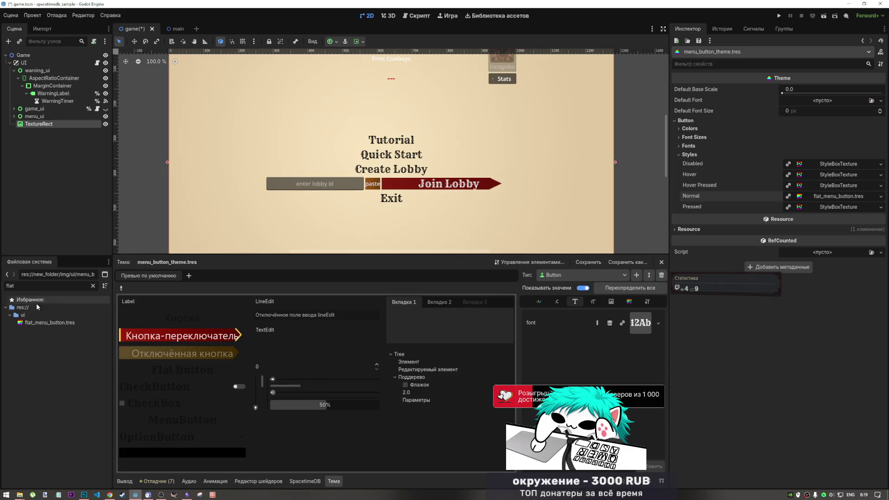
click(47, 323)
right_click(46, 323)
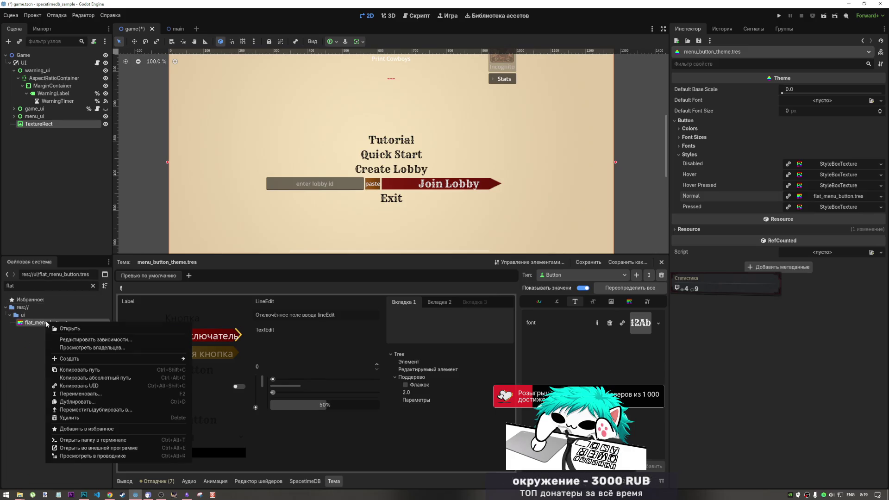
click(65, 456)
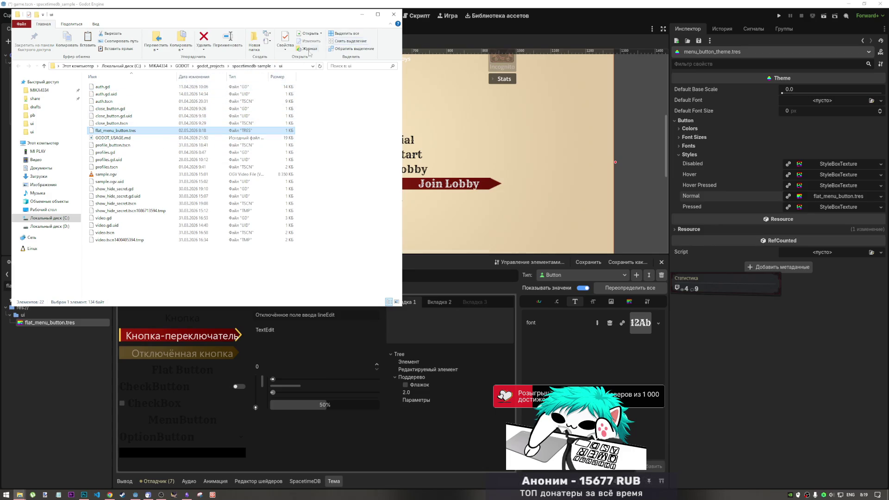
click(394, 14)
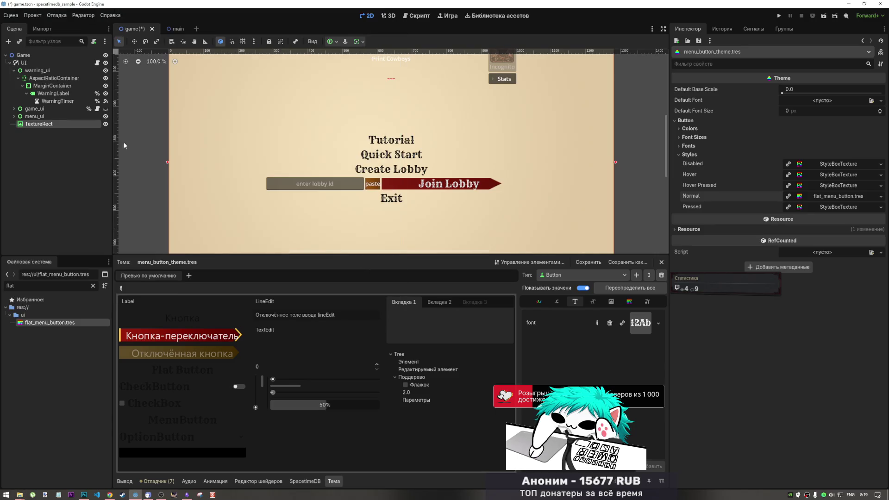
Clear the filter, move flat_menu_button.tres to res://new_folder/img/ui, and open menu_button_halfed_theme.tres.
click(92, 286)
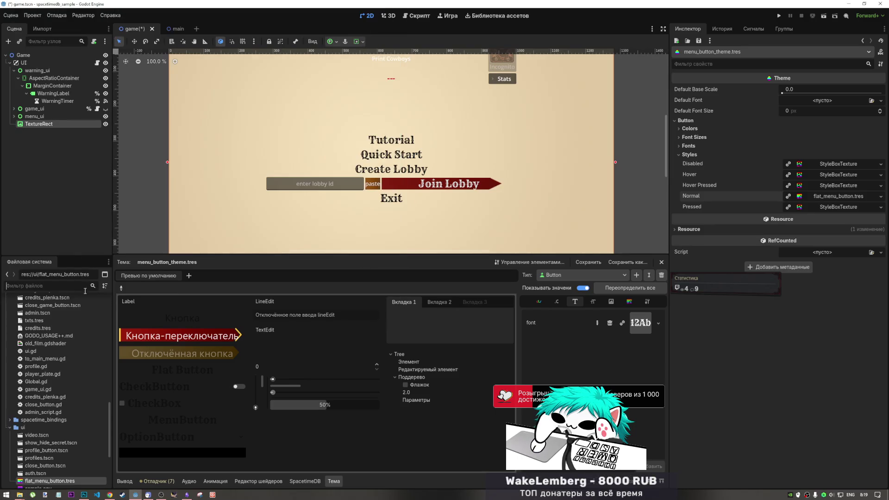
mouse_move(50, 481)
mouse_down()
mouse_move(46, 288)
mouse_move(49, 350)
mouse_up()
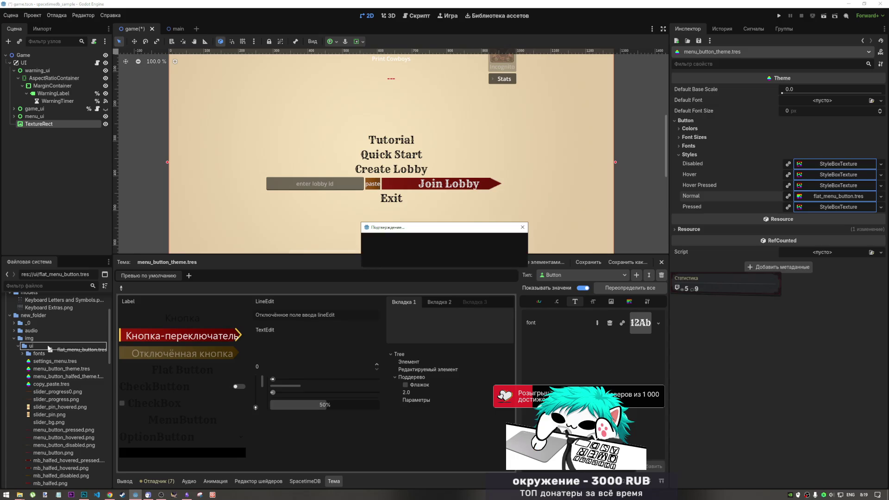
click(410, 258)
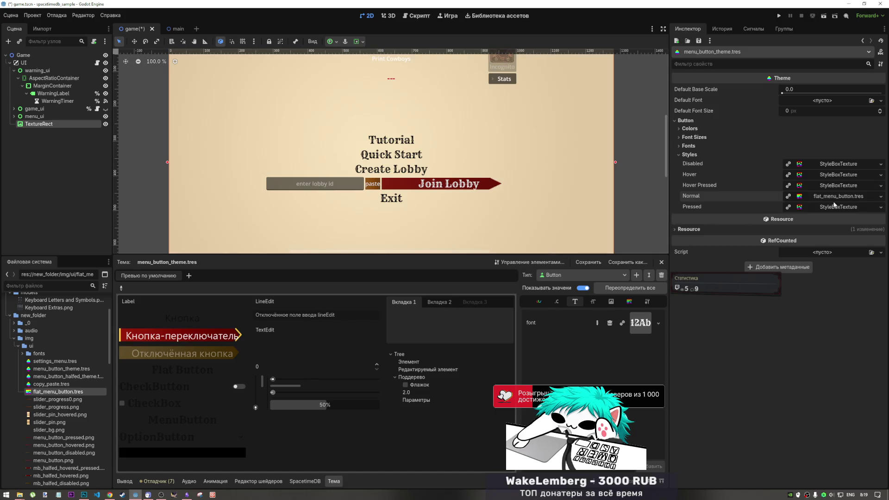
double_click(58, 376)
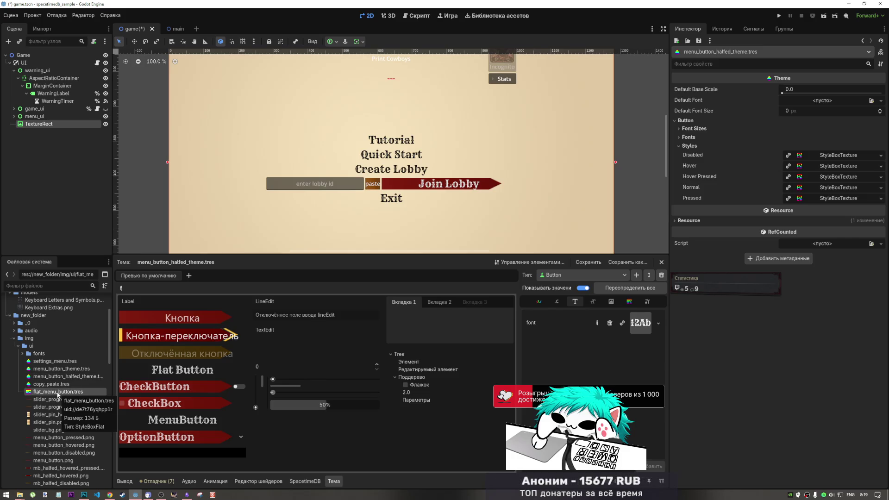
Set flat_menu_button.tres as the halfed theme's Normal style, then check menu_button_theme's font_color.
mouse_move(59, 394)
mouse_down()
mouse_move(810, 181)
mouse_move(824, 189)
mouse_up()
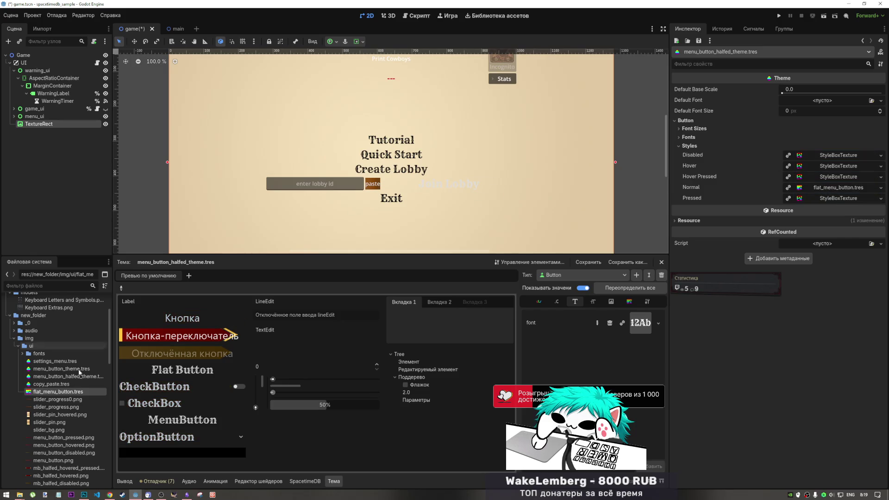
click(58, 383)
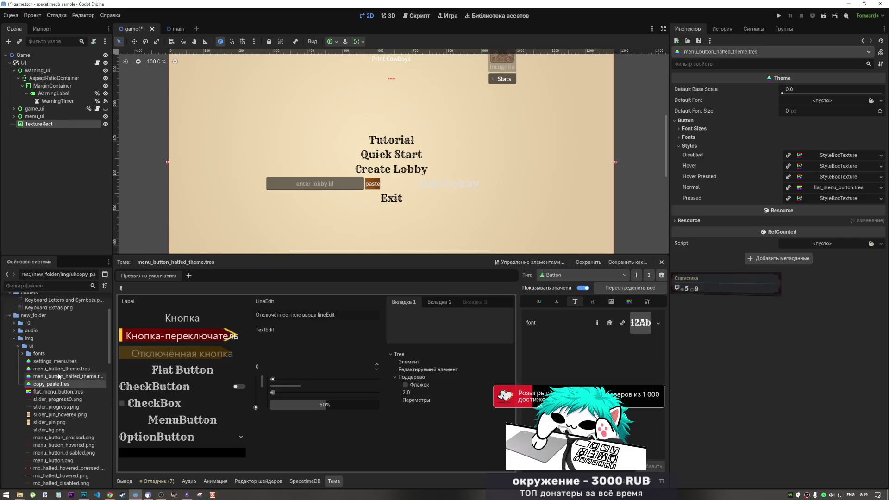
click(60, 369)
click(538, 301)
click(636, 319)
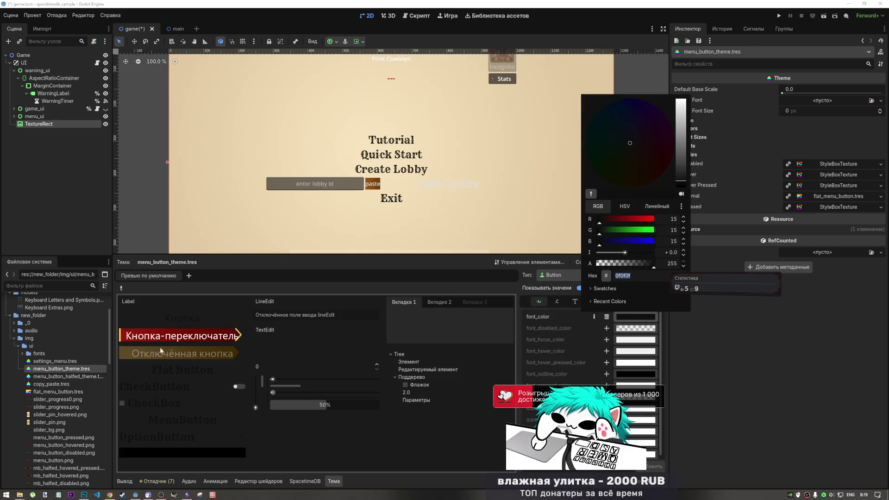
Add a Button font_color override to menu_button_halfed_theme and set it to dark 0f0f0f.
click(57, 377)
double_click(57, 377)
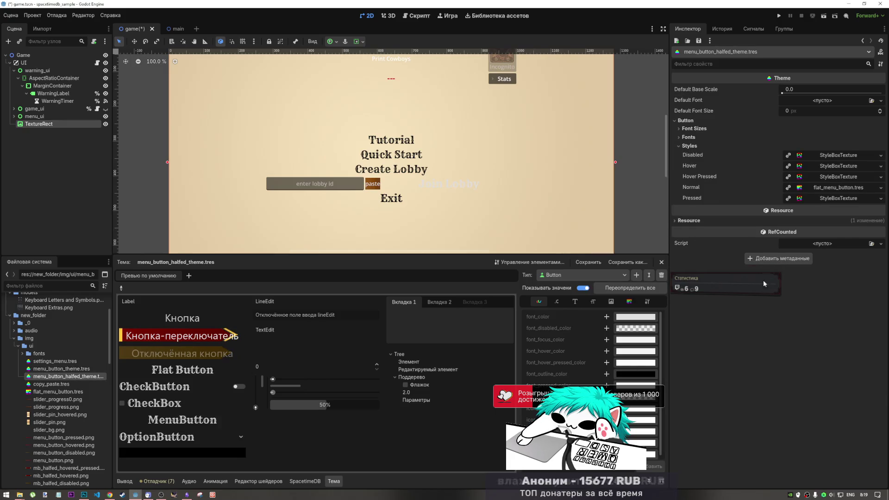
click(607, 317)
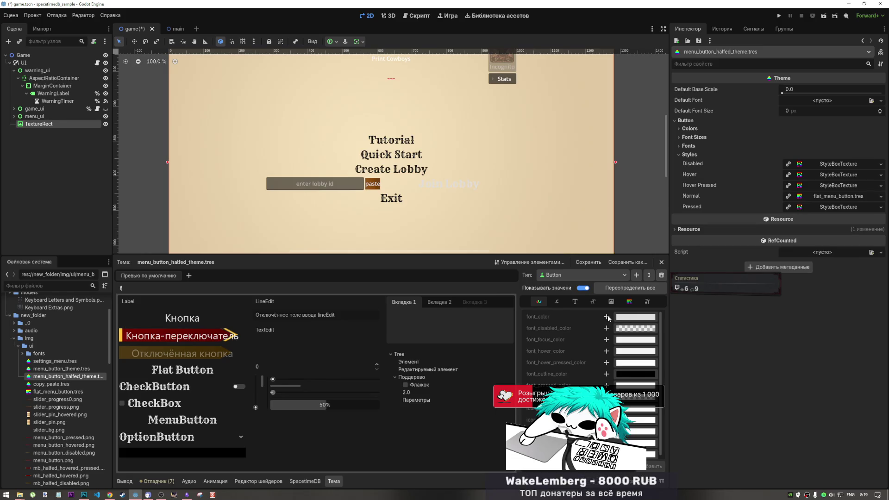
click(607, 318)
click(690, 128)
click(690, 128)
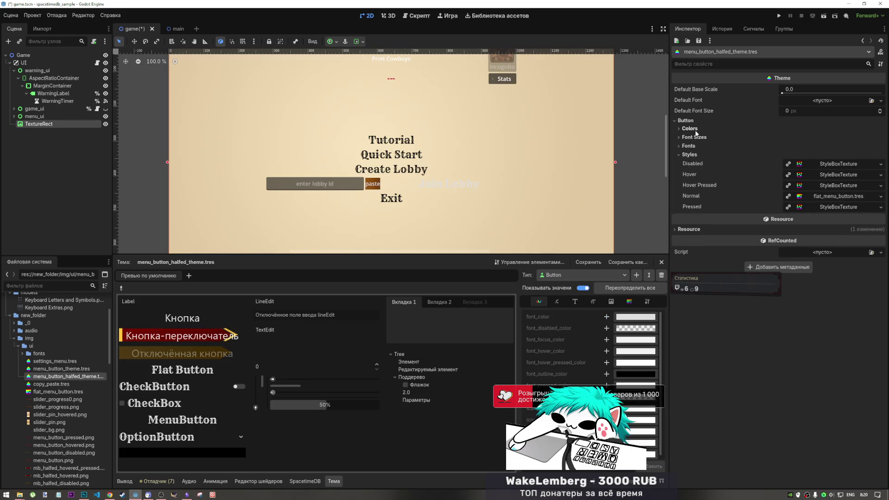
click(689, 129)
click(809, 138)
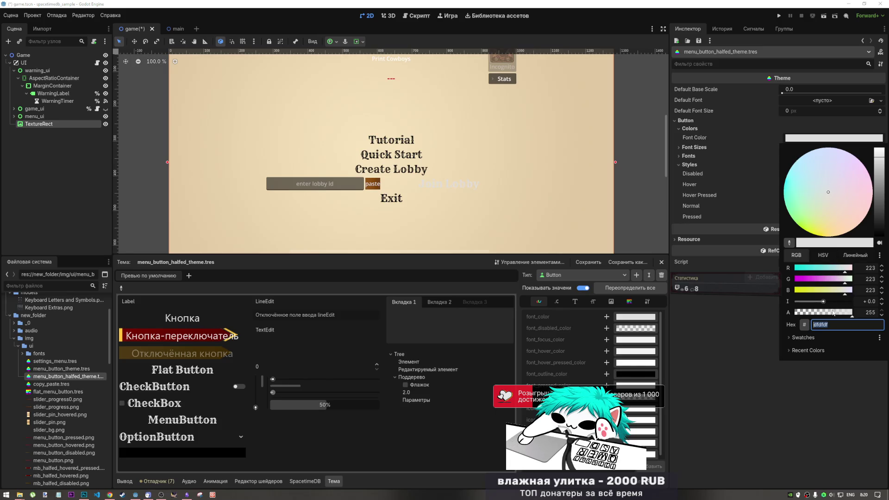
click(766, 355)
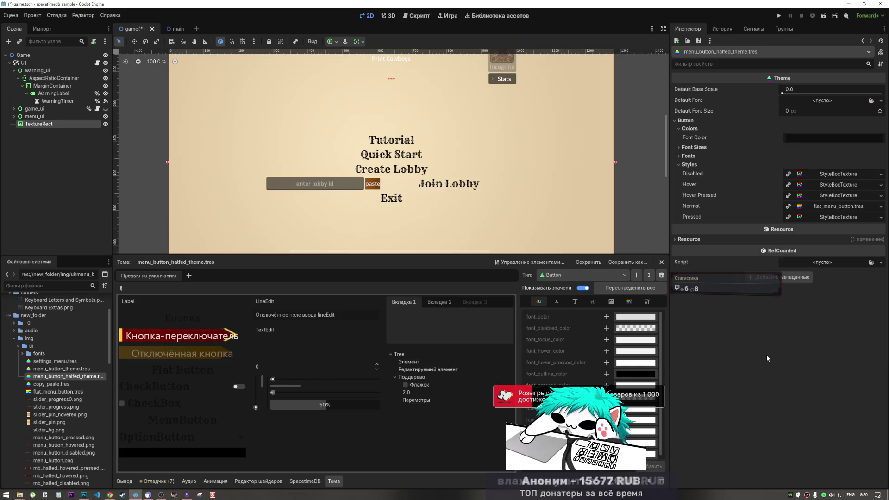
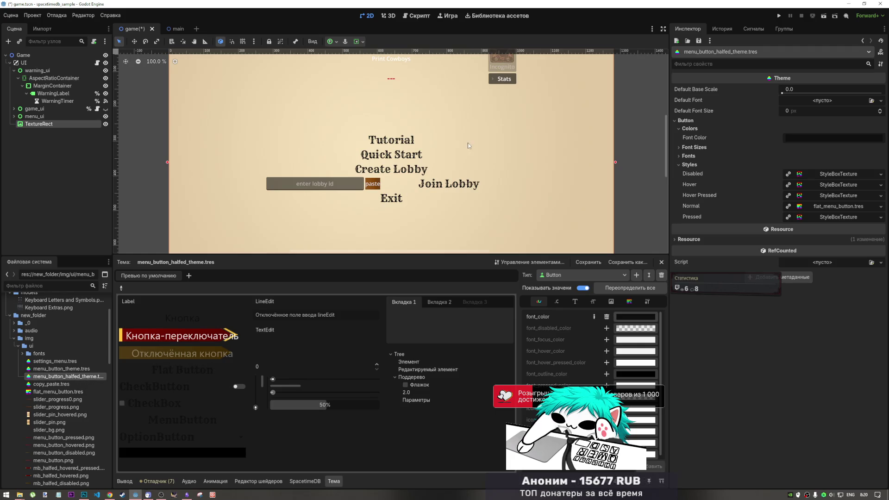
Zoom the 2D view out and back in, then select the background TextureRect node.
scroll(416, 208, down, 5)
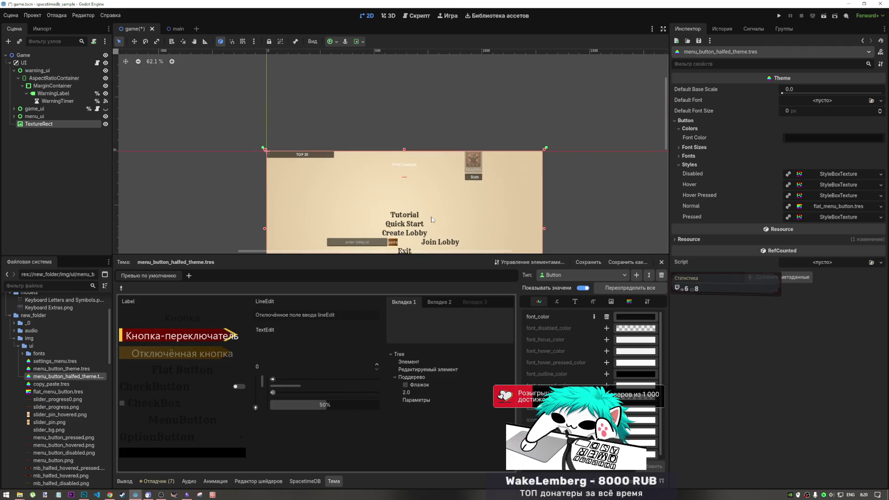
scroll(432, 160, up, 5)
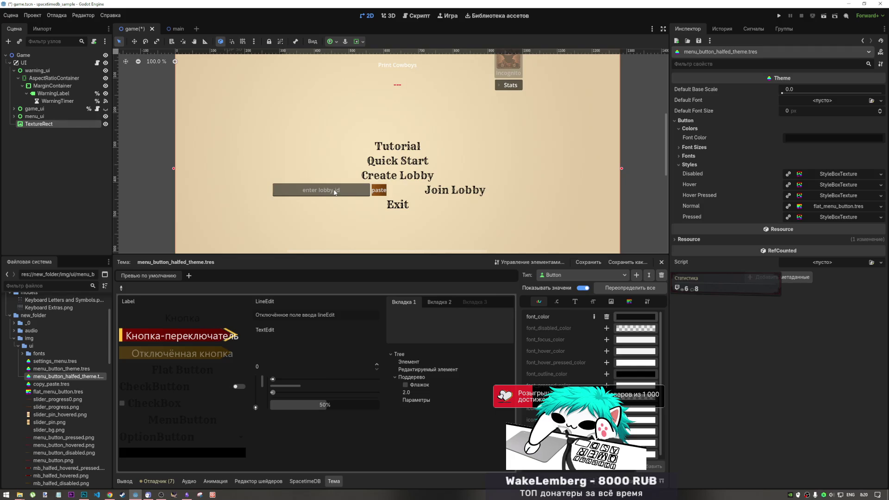
click(66, 125)
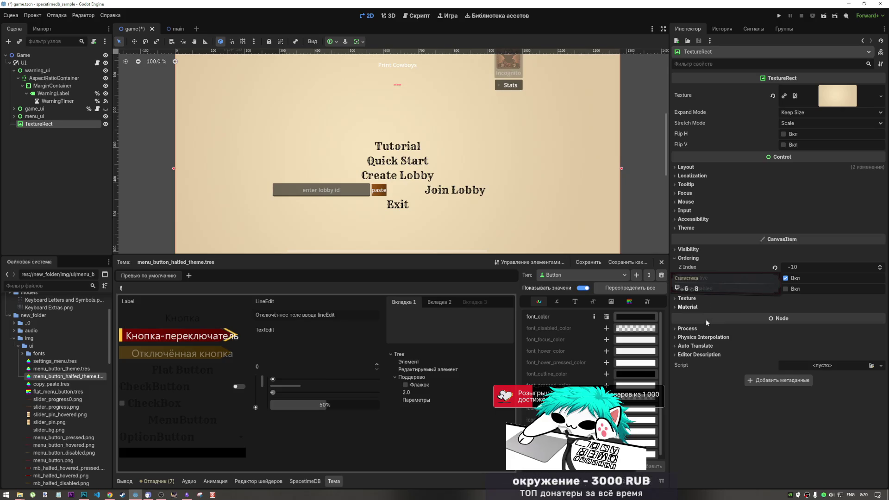
Review the TextureRect's texture settings, leaving texture filtering on Inherit.
click(698, 306)
click(698, 306)
click(701, 296)
click(805, 307)
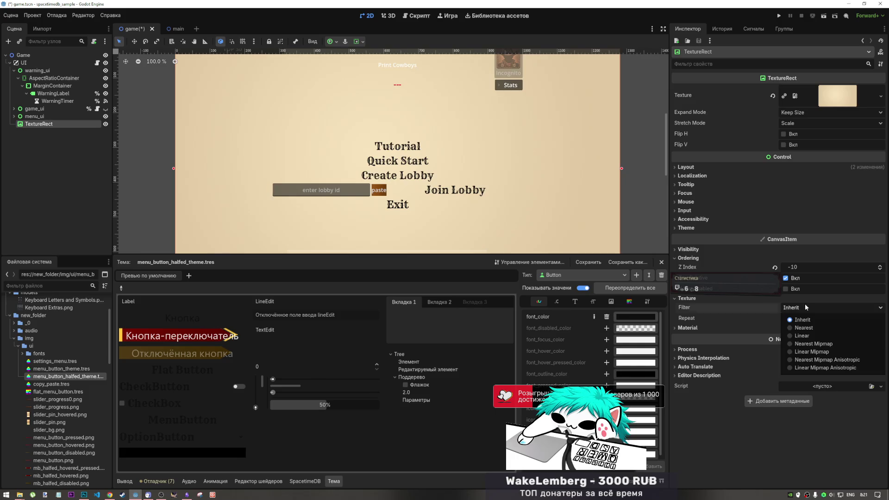
click(805, 307)
click(692, 298)
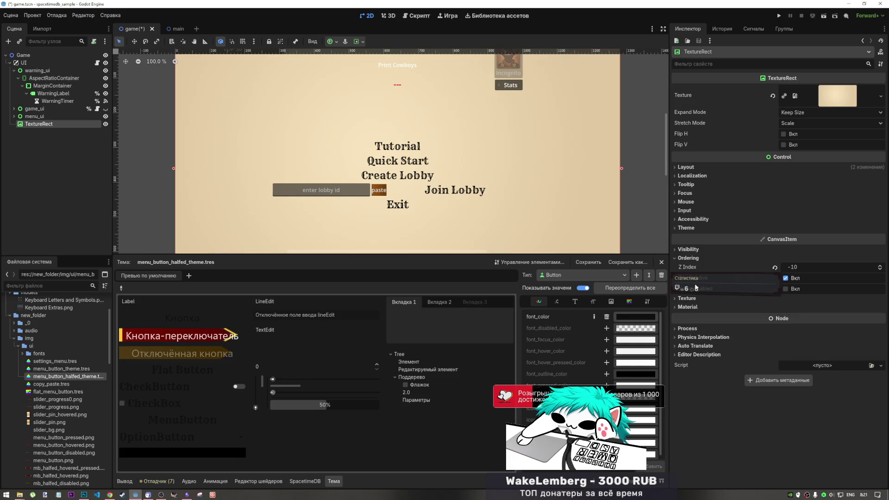
click(688, 258)
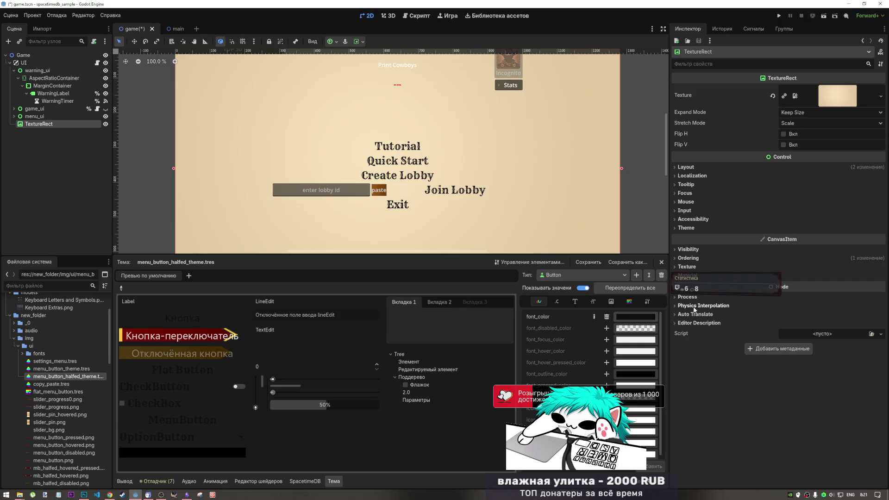
Set the TextureRect's mouse filter to Ignore, save the scene, and hide it in the editor.
click(686, 202)
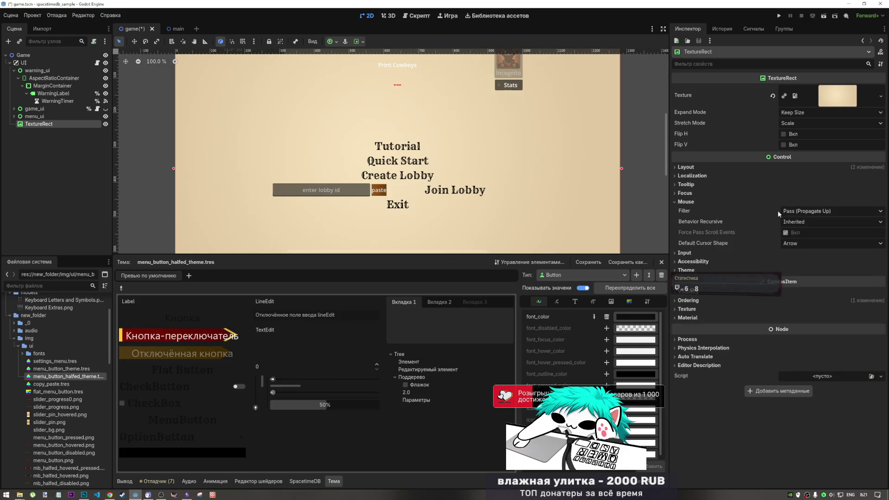
click(806, 212)
click(812, 238)
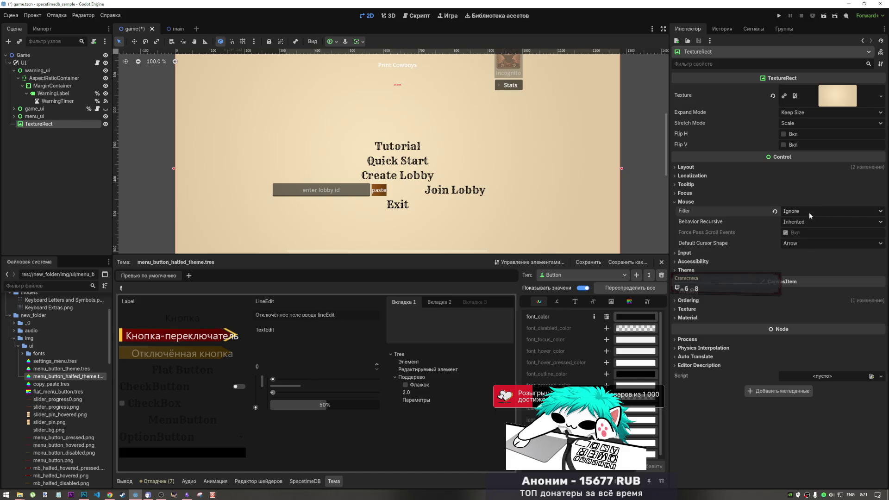
key(ctrl+s)
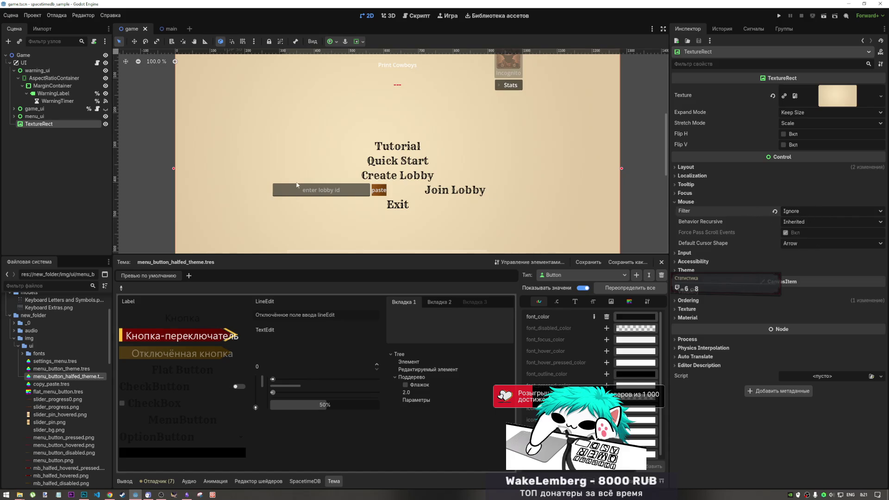
click(105, 124)
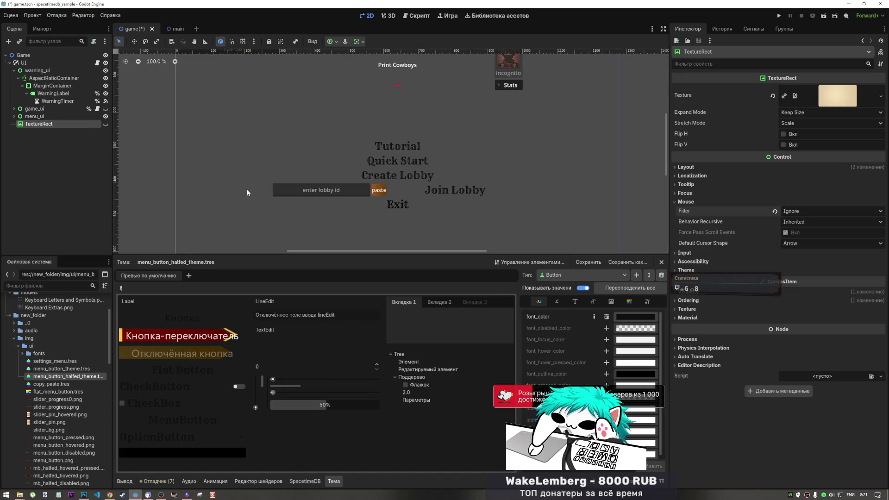
Move the background node to the top of UI, make it visible again and lock it.
click(278, 189)
scroll(51, 139, down, 15)
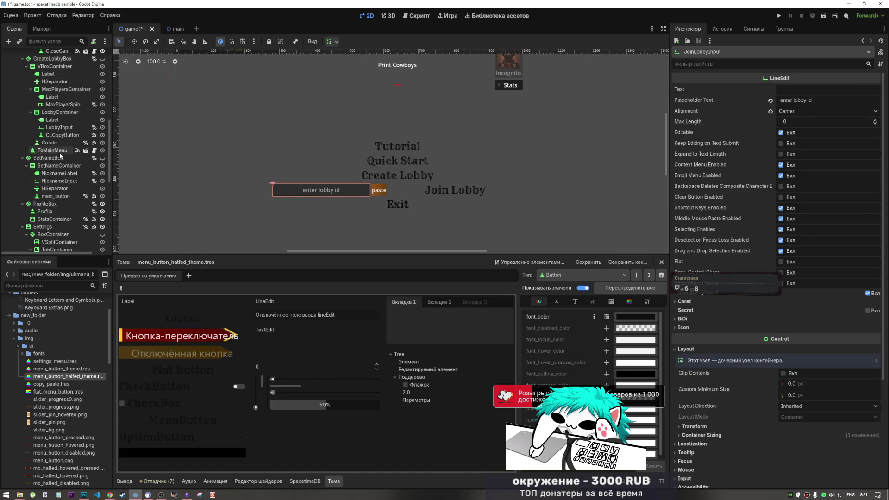
click(51, 242)
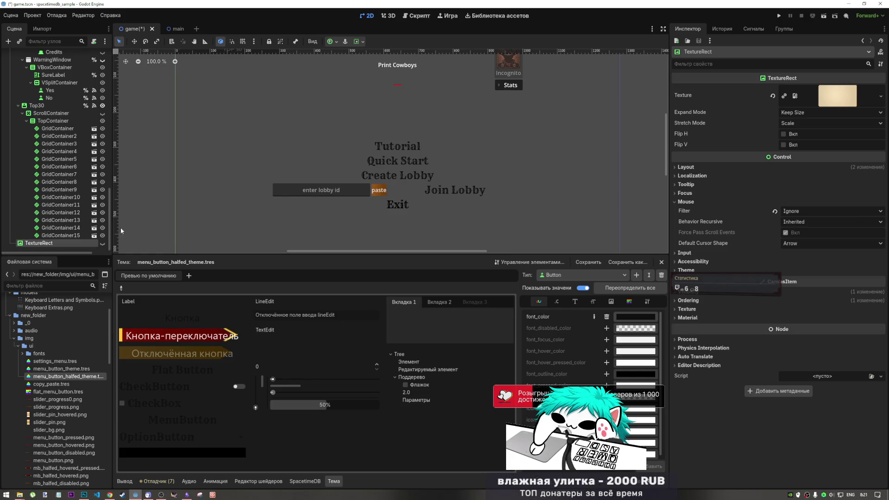
mouse_move(74, 243)
mouse_down()
mouse_move(79, 24)
mouse_move(44, 41)
mouse_move(28, 76)
mouse_move(25, 69)
mouse_up()
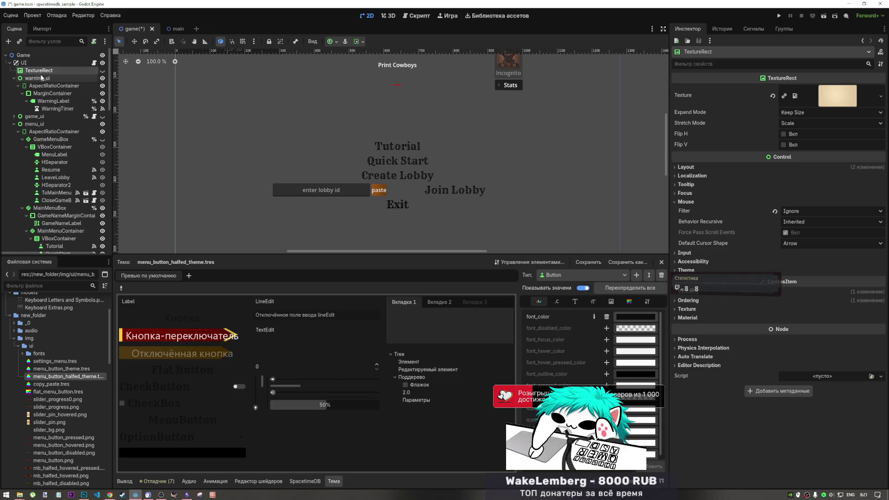
click(103, 71)
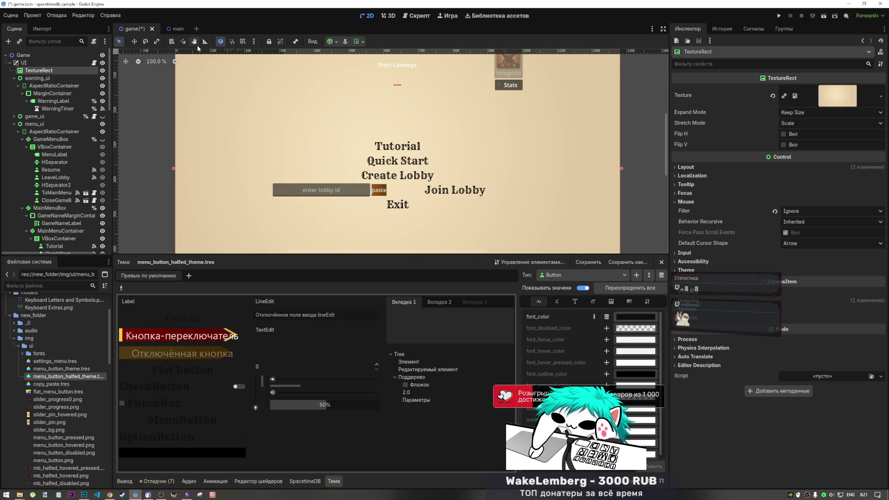
click(271, 43)
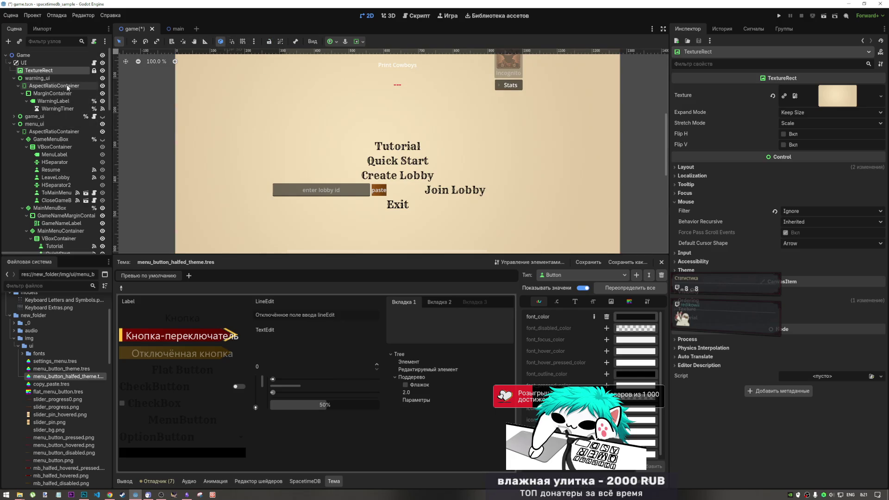
Rename the background node to BGMenu.
click(41, 70)
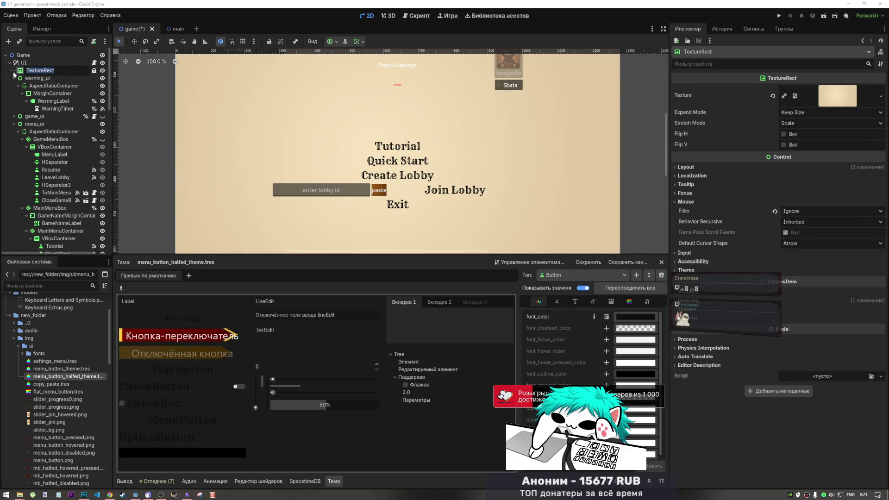
key(alt+shift)
text(И)
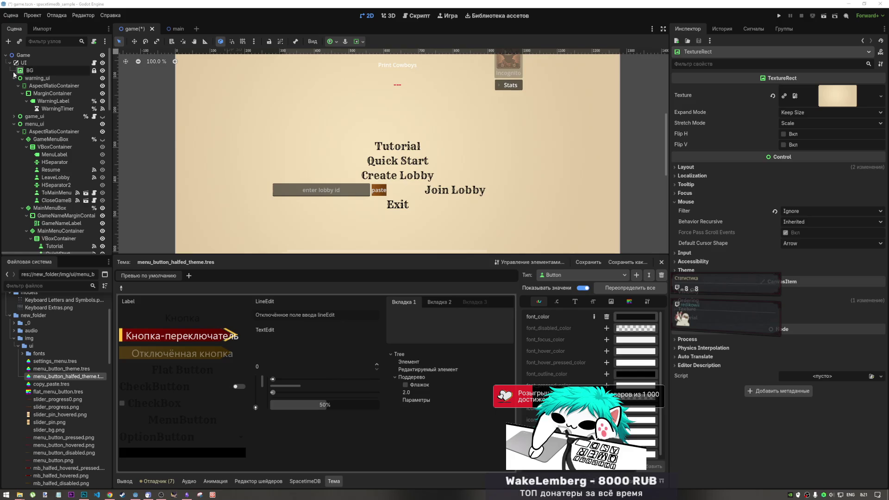
text(G)
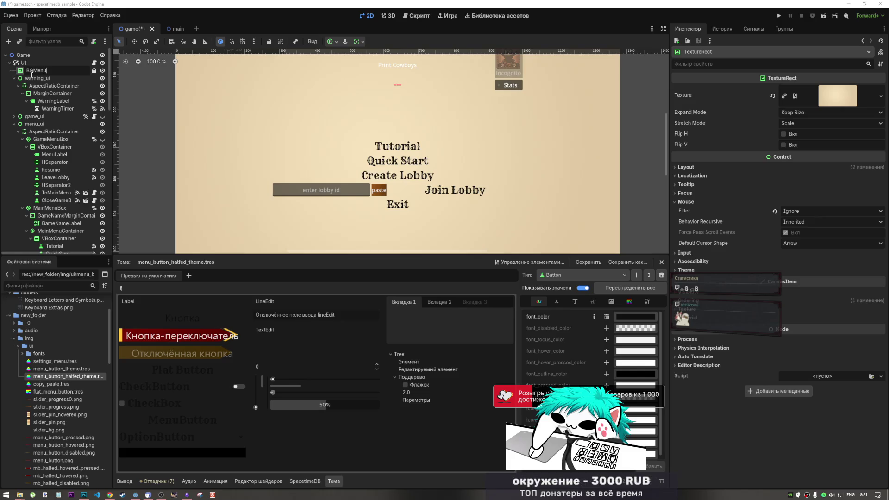
key(Return)
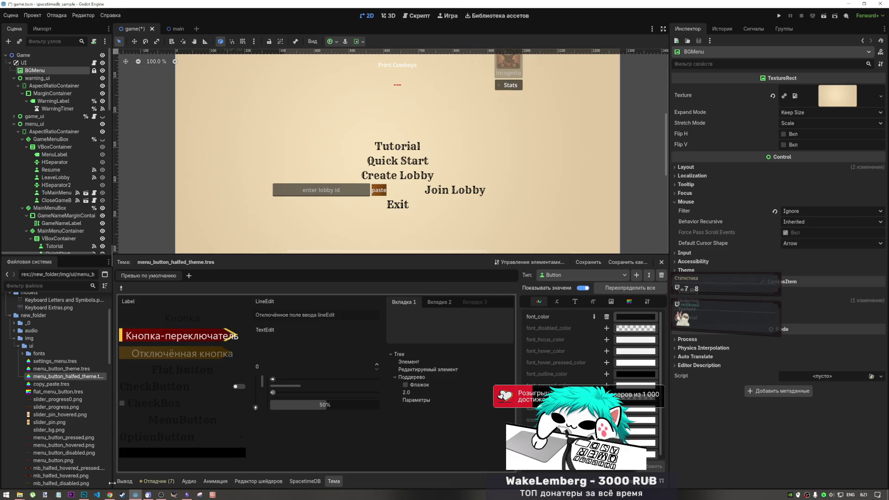
click(110, 495)
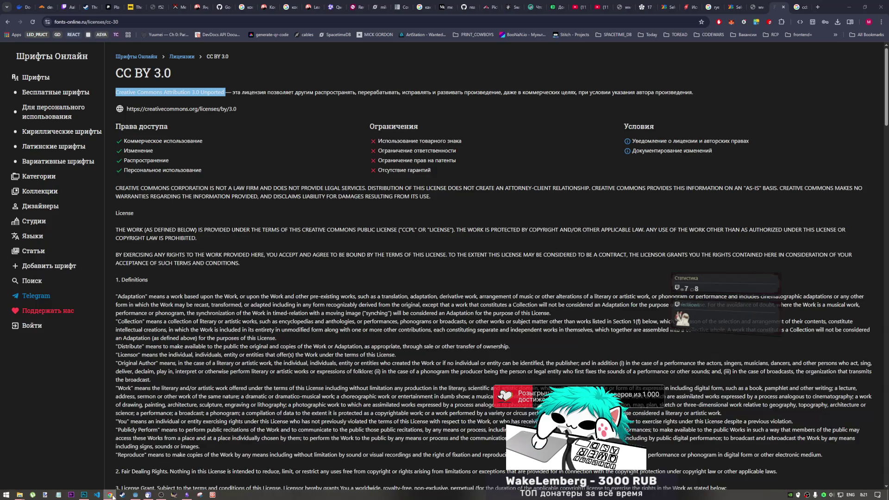
Play the TPS Red Room Series Vol.02 Early Night Donut Party Mix video on YouTube.
click(604, 4)
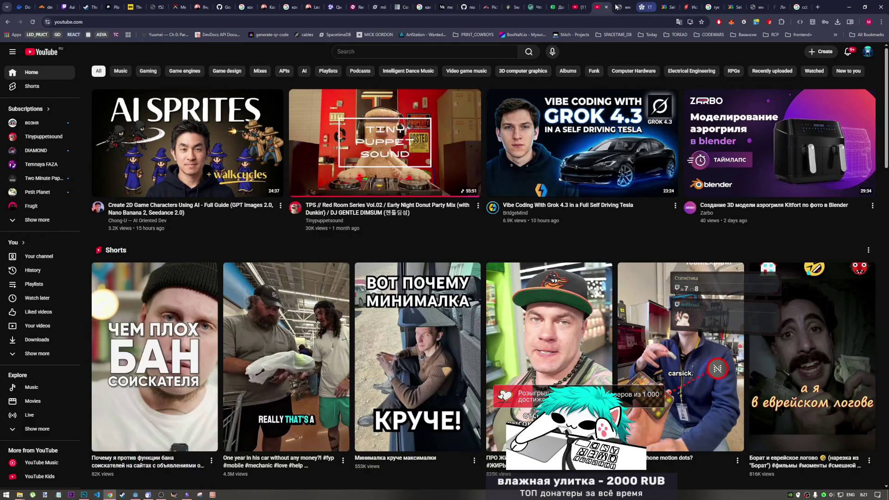
click(577, 6)
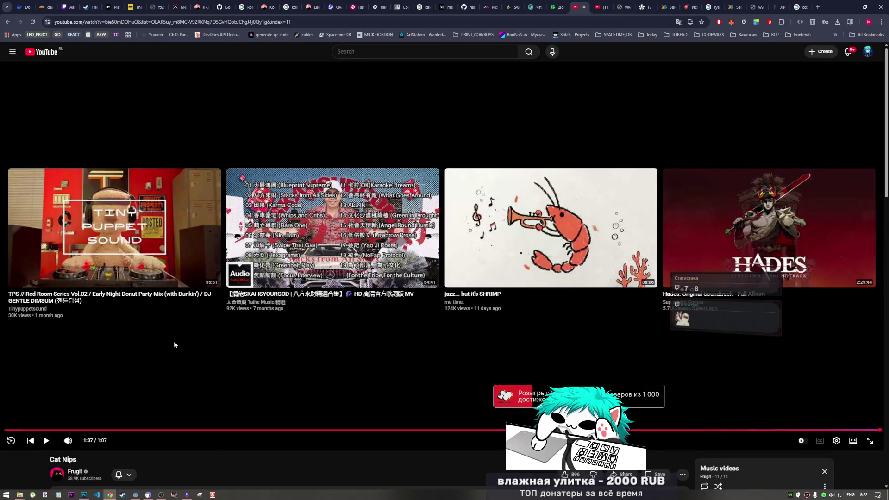
click(121, 305)
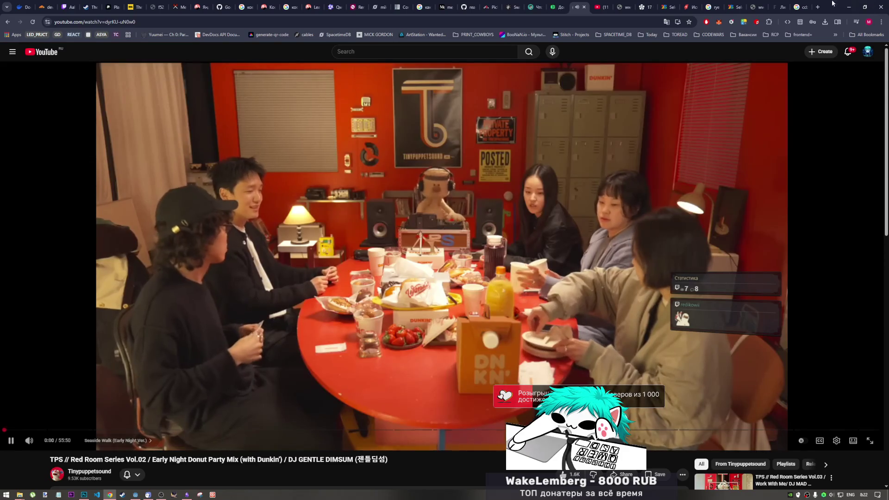
click(797, 6)
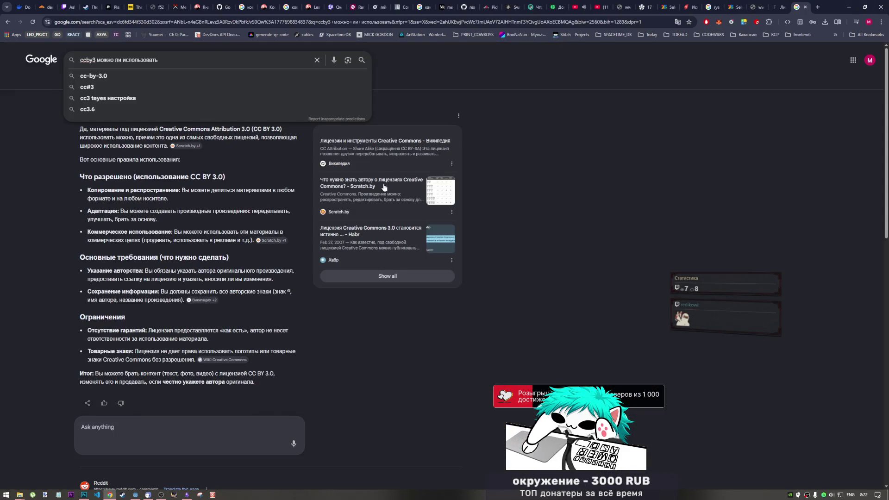
Close the Google search tab, the next fonts tab and the unreachable 1001fonts tab.
click(526, 87)
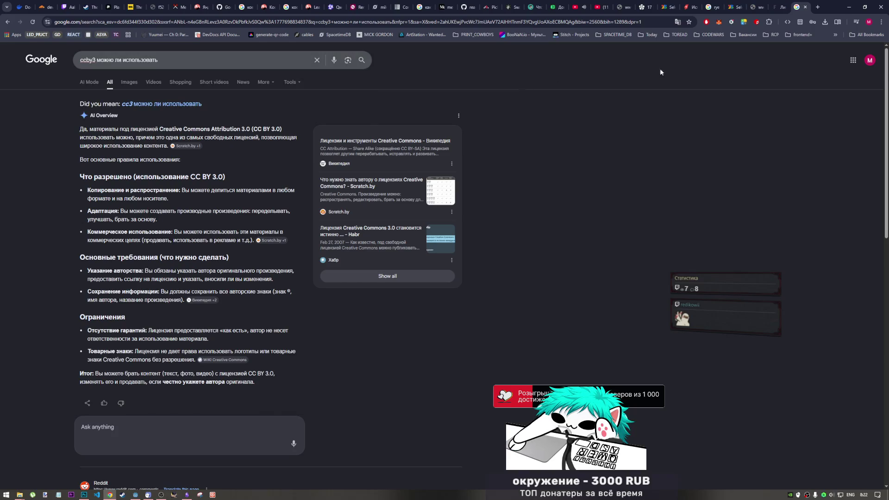
click(805, 7)
click(804, 8)
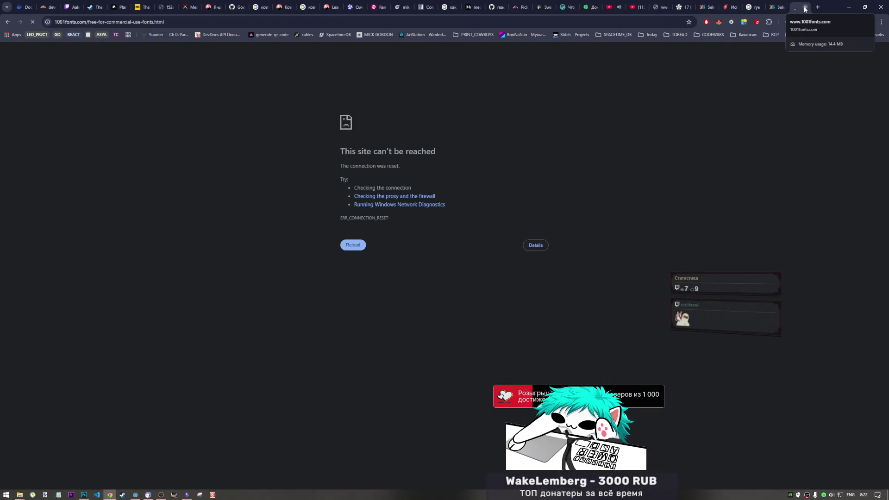
click(804, 7)
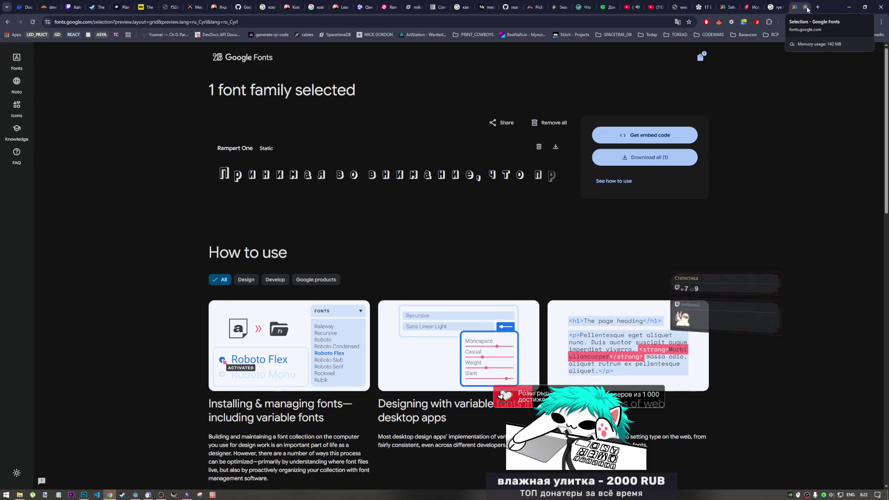
Check the Rampart One font's license terms on Google Fonts, then close that page.
scroll(343, 146, down, 1)
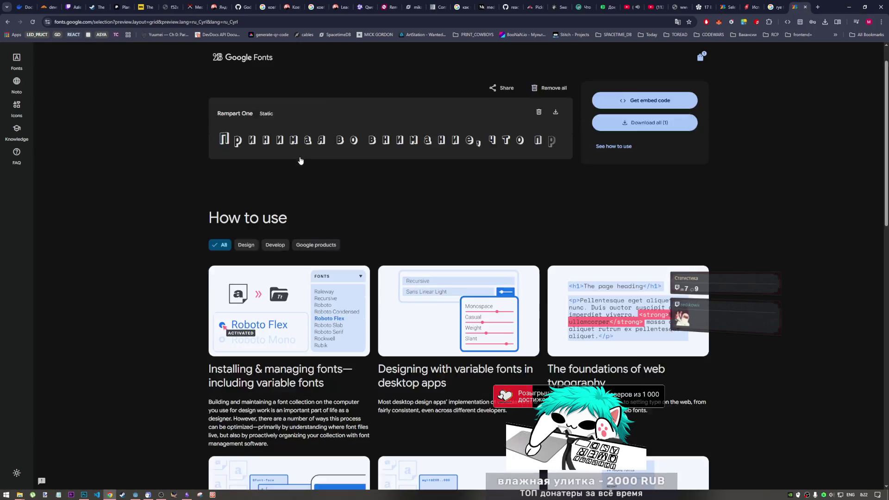
click(344, 146)
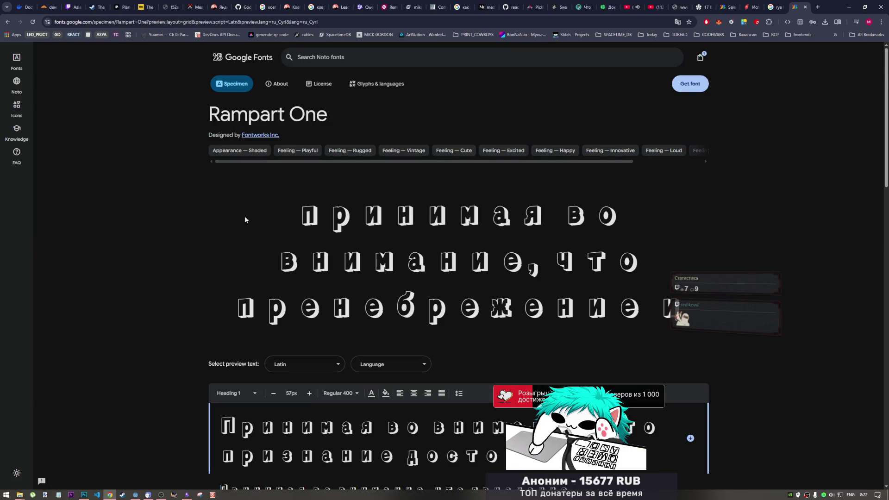
scroll(278, 255, down, 4)
scroll(303, 287, up, 3)
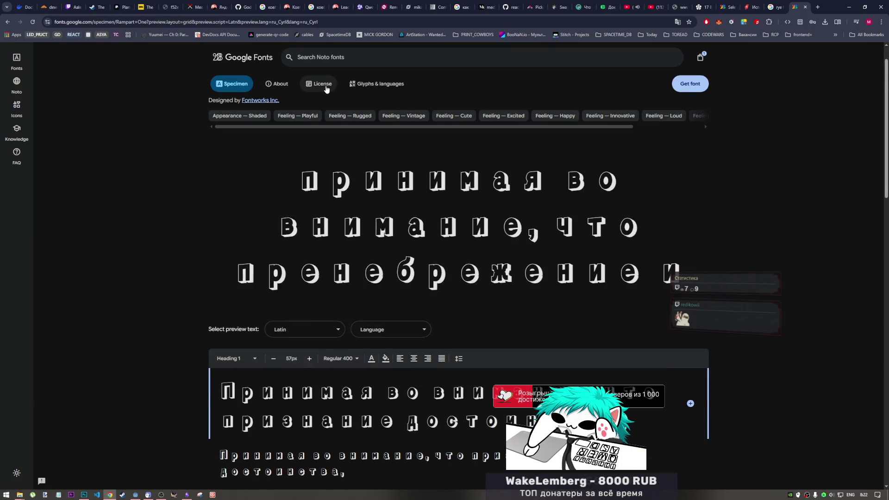
click(318, 84)
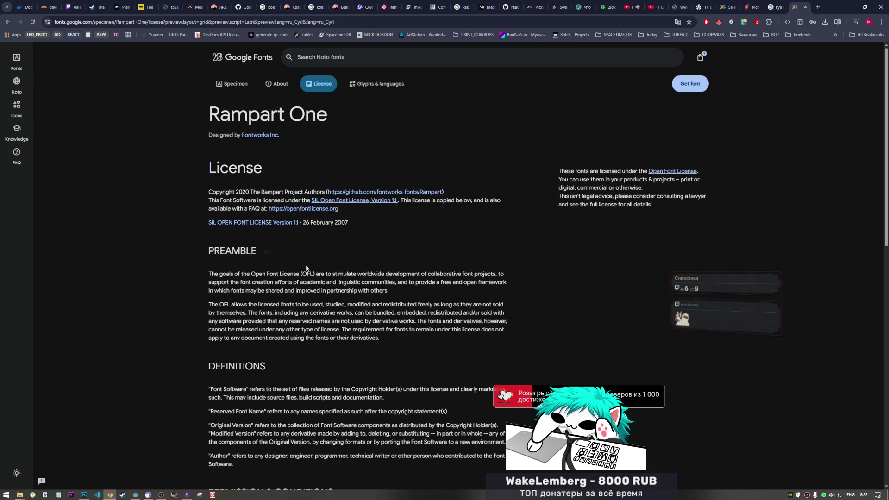
scroll(310, 273, down, 1)
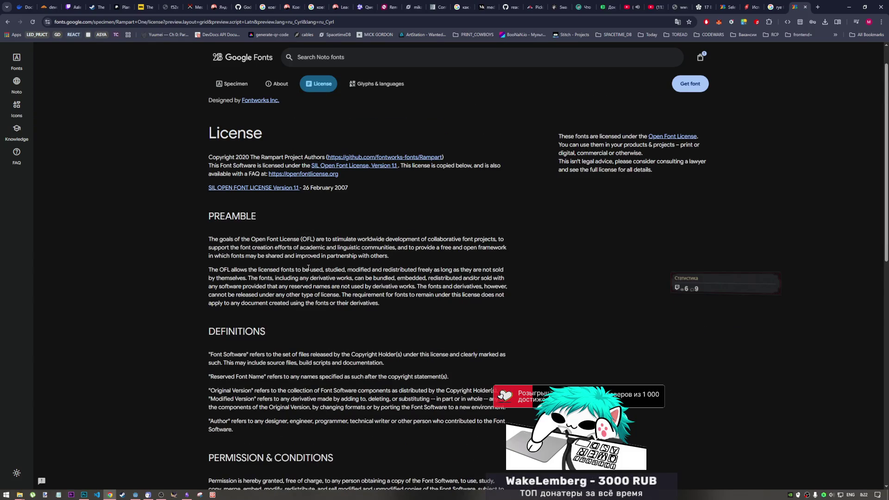
click(806, 7)
Look over the Rye similar-fonts results and return to the Godot editor.
scroll(324, 222, down, 3)
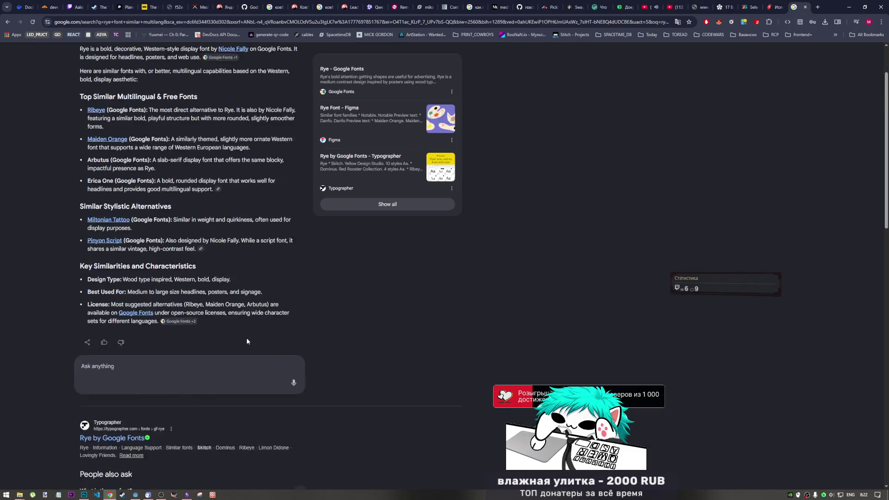
scroll(414, 307, up, 3)
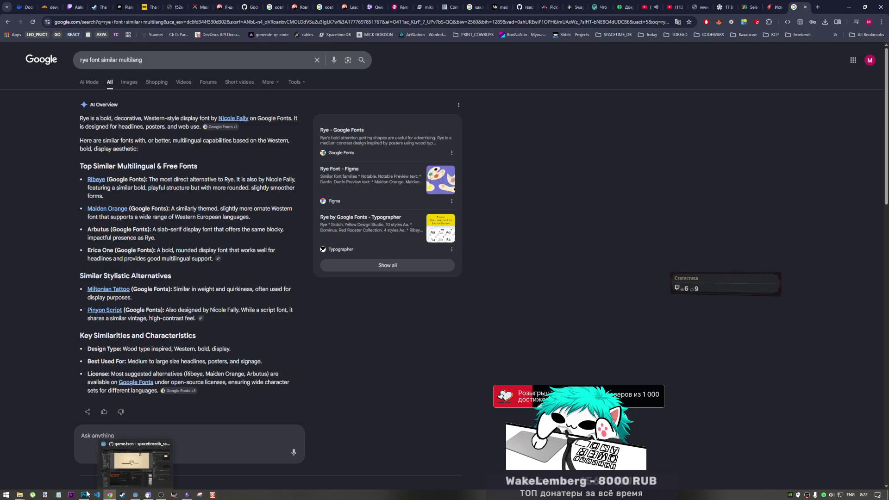
mouse_move(110, 496)
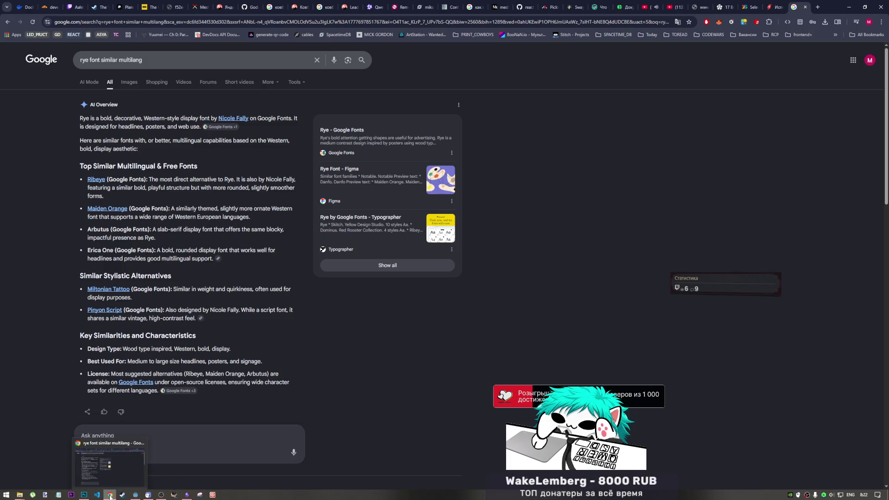
click(135, 495)
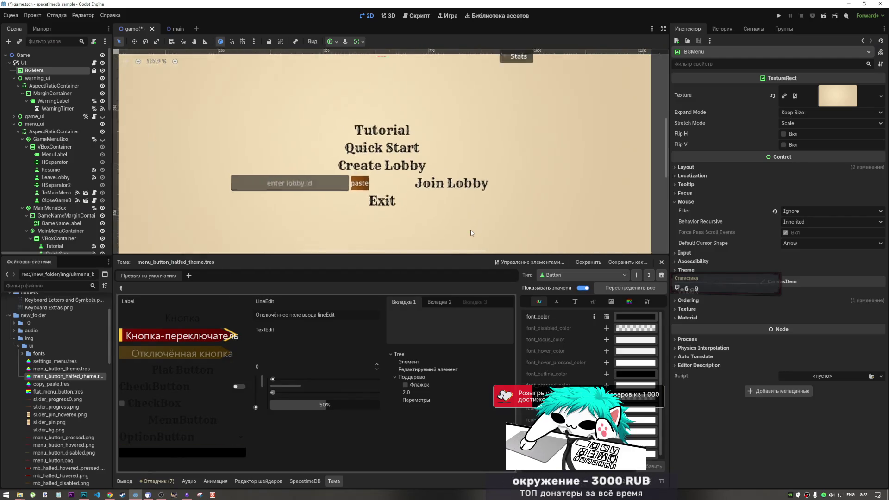
Frame the parchment menu in the 2D view and select the Join Lobby button.
scroll(470, 205, up, 1)
mouse_move(470, 204)
mouse_down()
mouse_move(462, 168)
mouse_move(465, 200)
mouse_up()
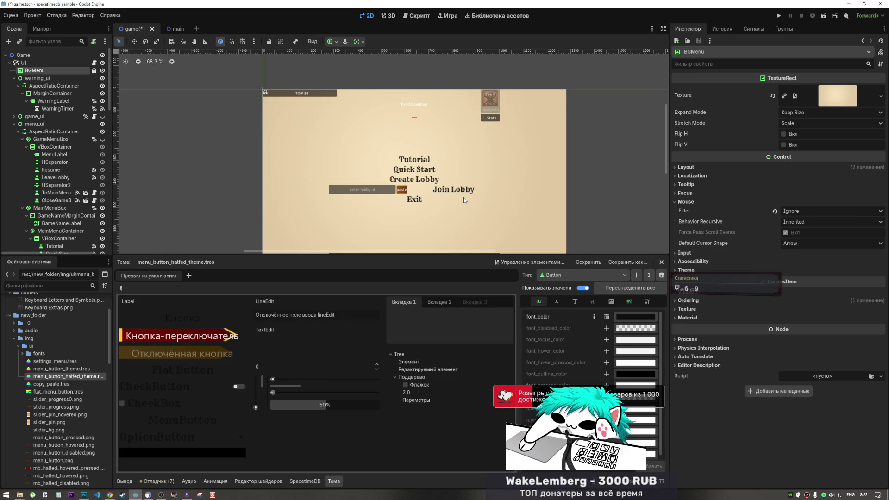
mouse_move(460, 199)
mouse_down()
mouse_move(419, 170)
mouse_move(425, 232)
mouse_up()
scroll(419, 170, up, 1)
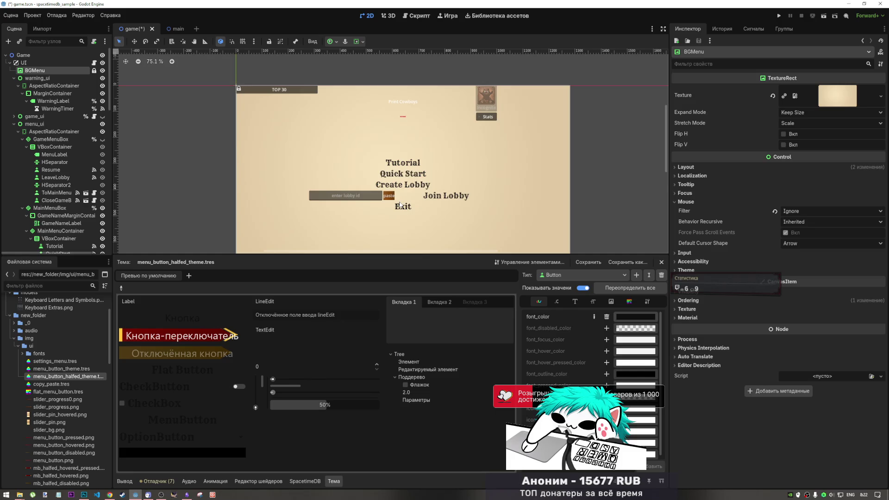
click(440, 199)
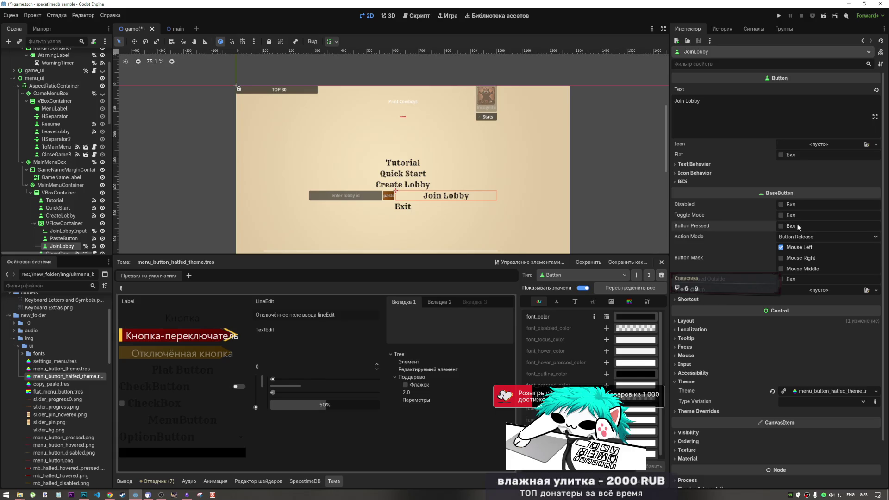
Toggle Join Lobby's Disabled property on and off, leaving the button enabled.
click(781, 205)
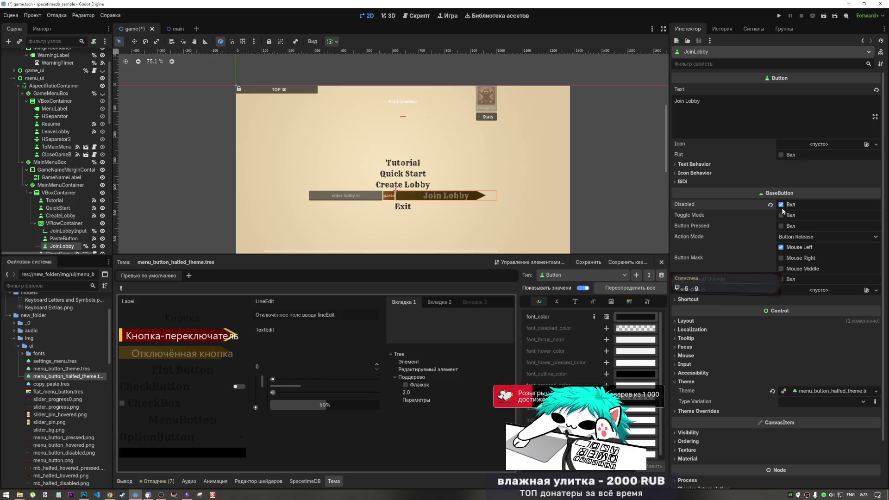
click(781, 205)
click(782, 215)
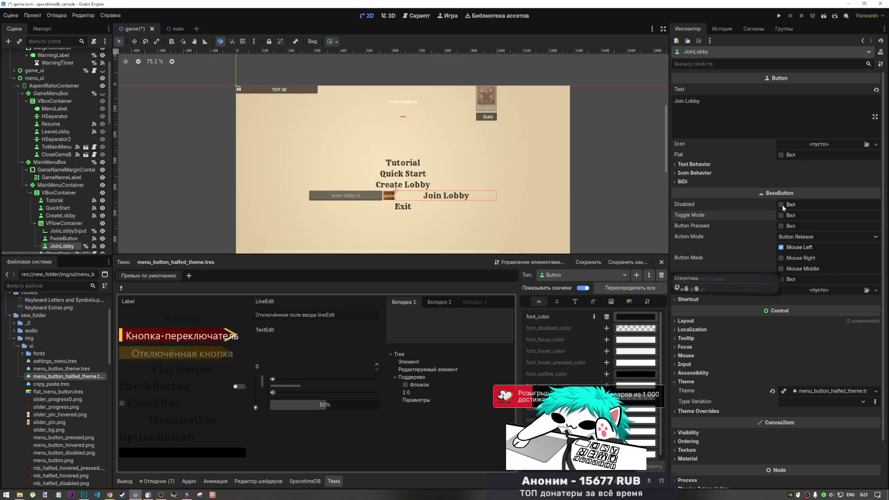
click(782, 205)
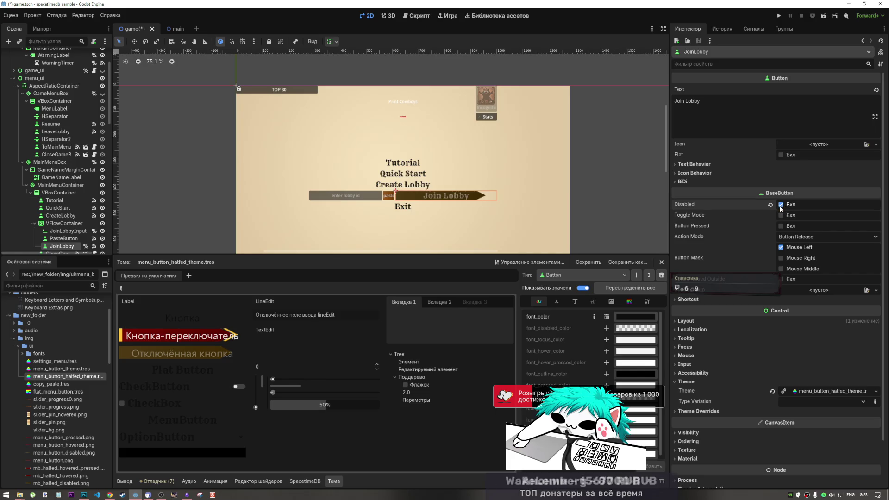
click(781, 205)
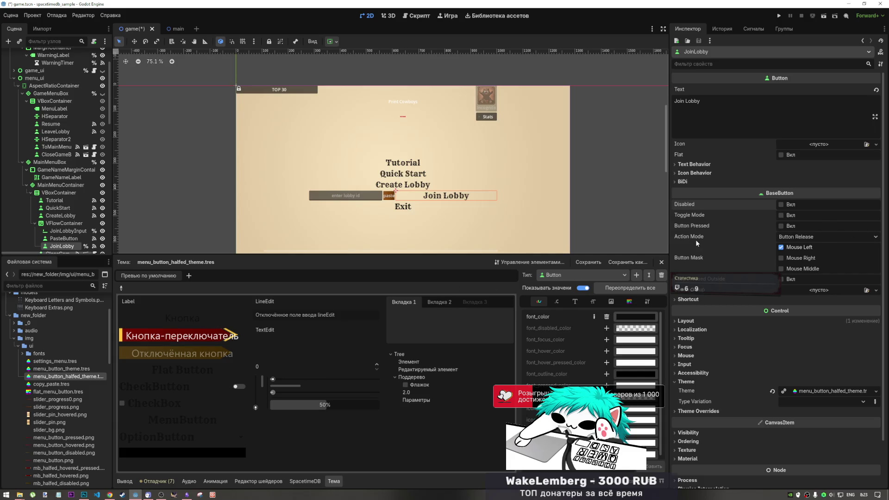
Set the Join Lobby button's Text Behavior alignment to Left.
click(727, 175)
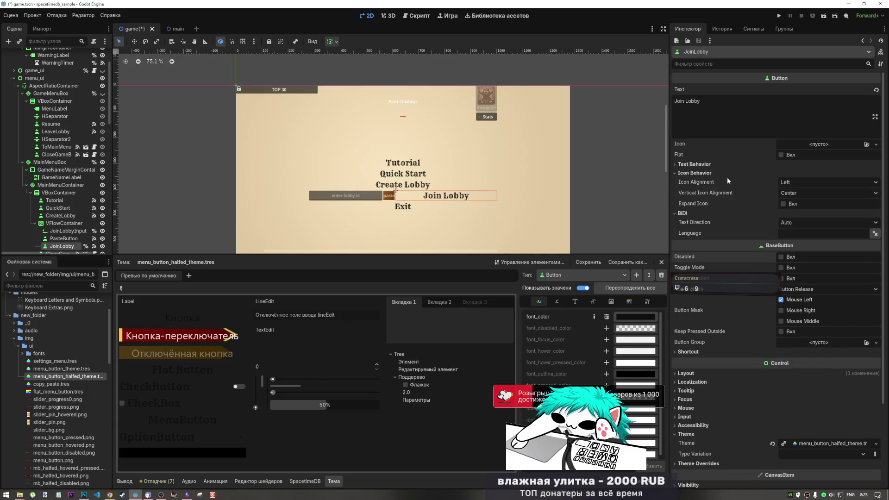
click(727, 176)
click(730, 165)
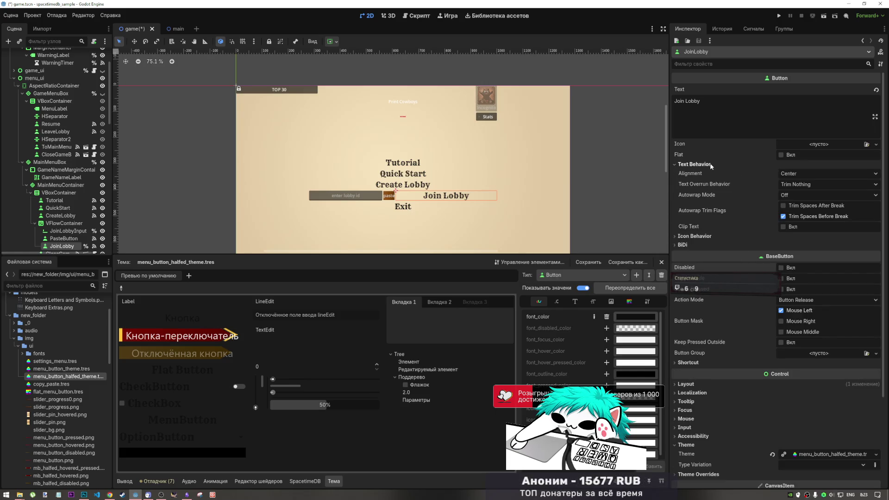
click(791, 175)
click(794, 186)
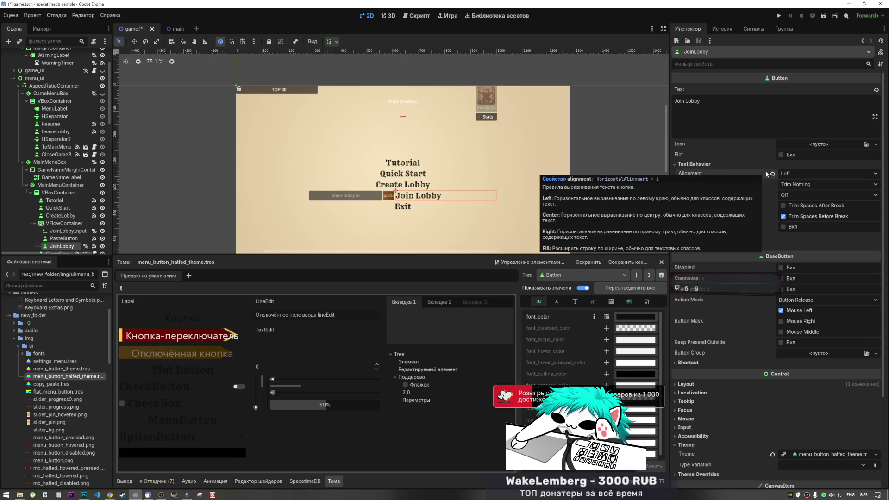
scroll(699, 318, down, 3)
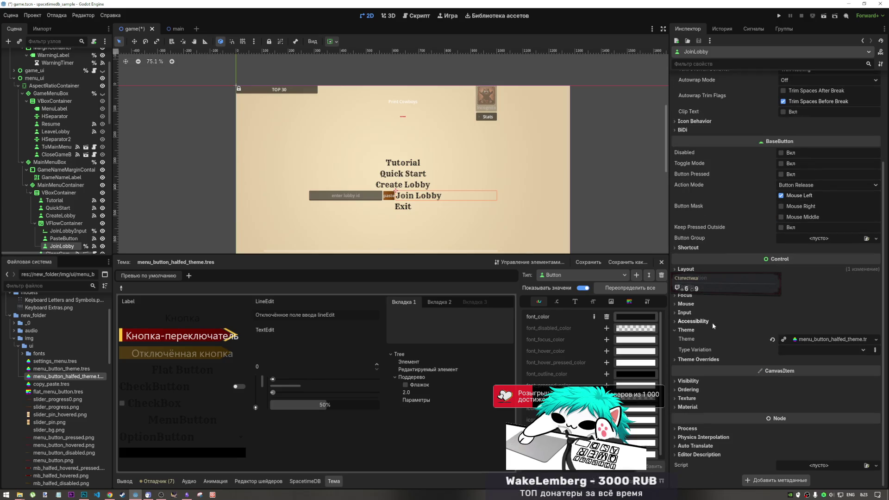
Try a Join Lobby stretch ratio of 0.33 under Layout > Container Sizing.
click(715, 269)
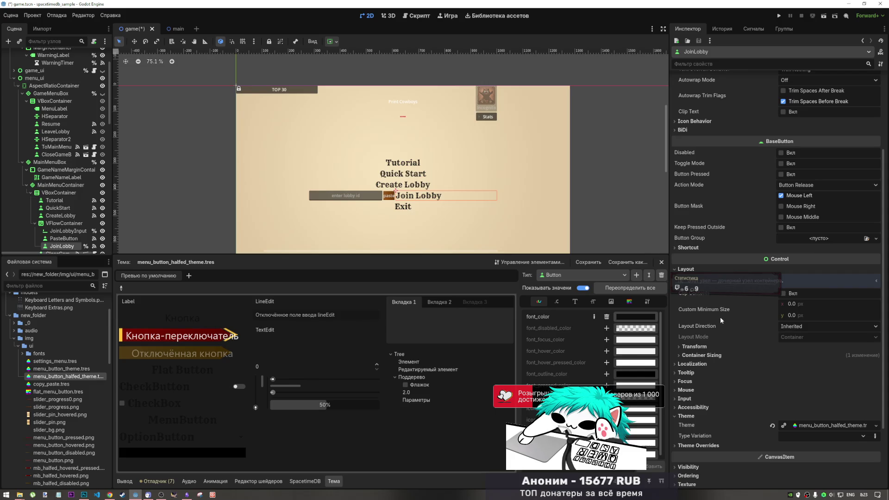
click(715, 355)
drag(787, 401, 786, 401)
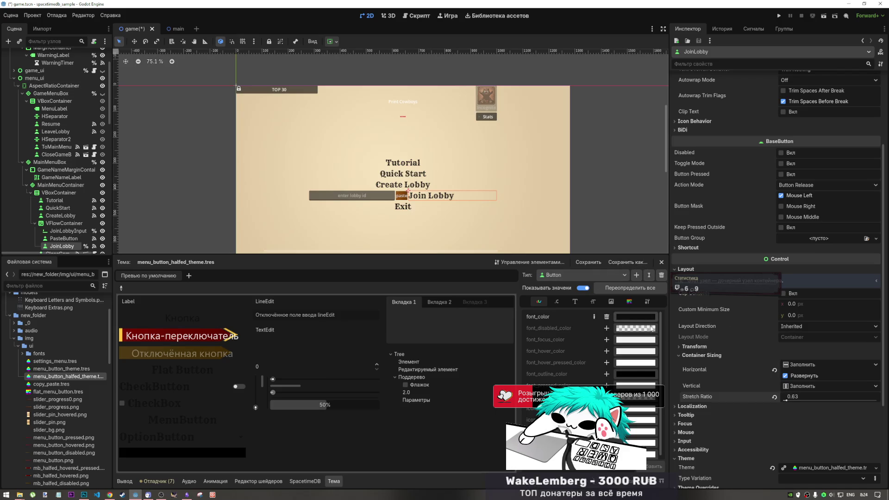
click(793, 397)
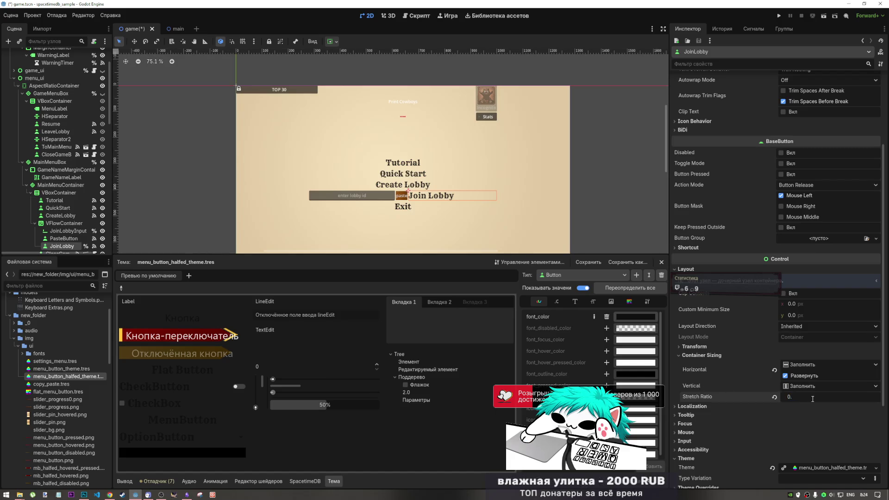
text(7)
scroll(815, 167, up, 5)
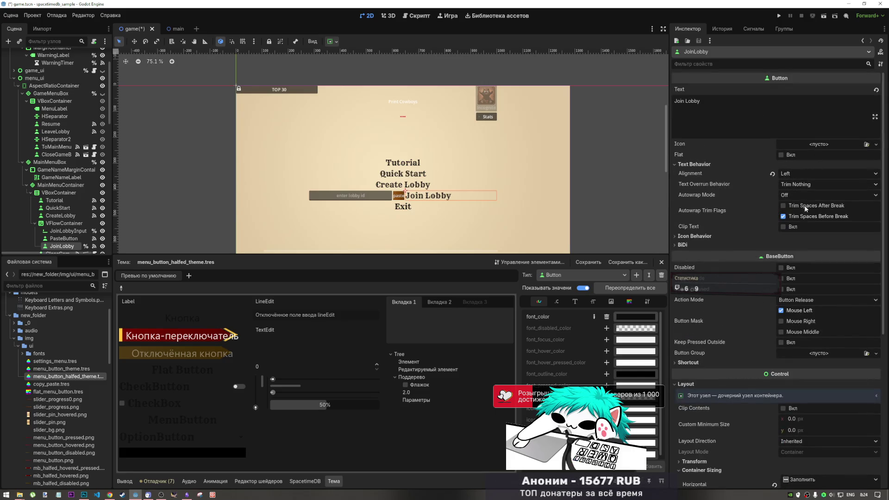
Restore centred Join Lobby text, reset its stretch ratio to 1.0, and select JoinLobbyInput.
click(772, 174)
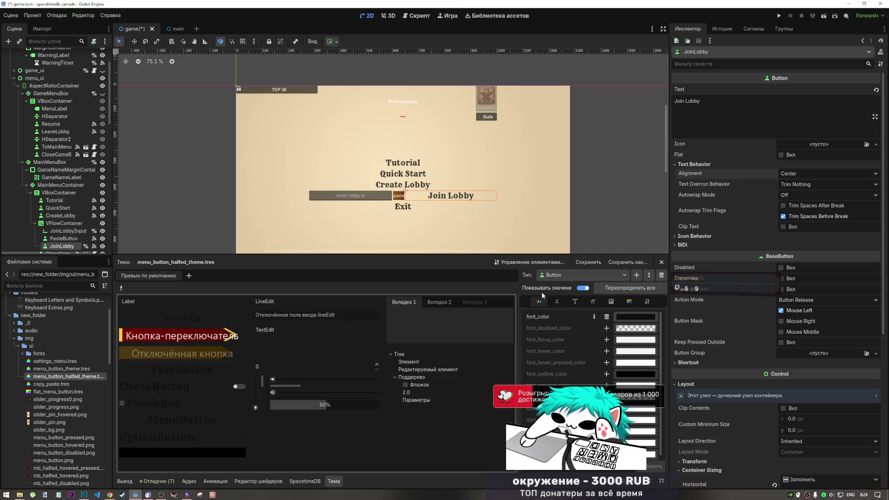
scroll(705, 342, down, 5)
scroll(705, 342, up, 5)
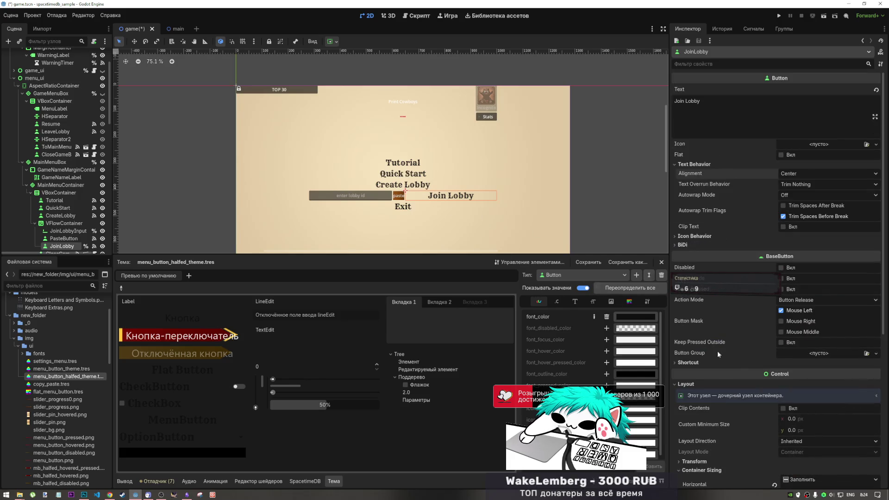
scroll(717, 351, down, 5)
drag(787, 270, 790, 270)
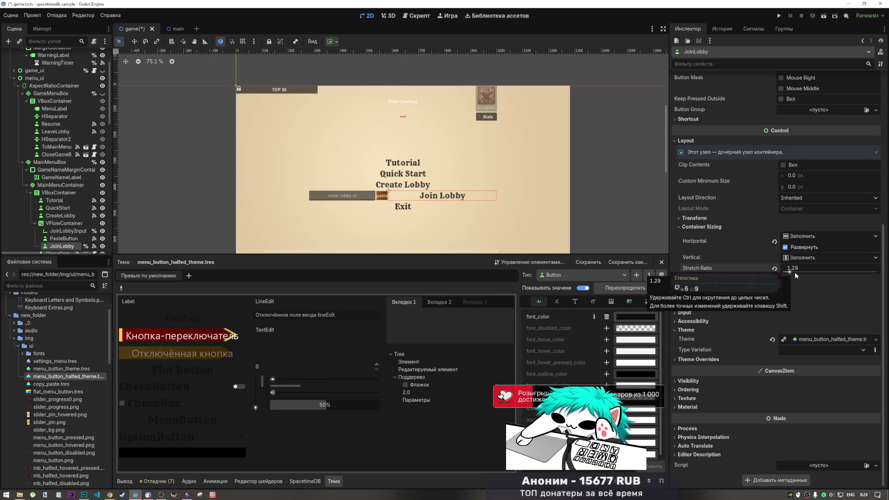
click(774, 268)
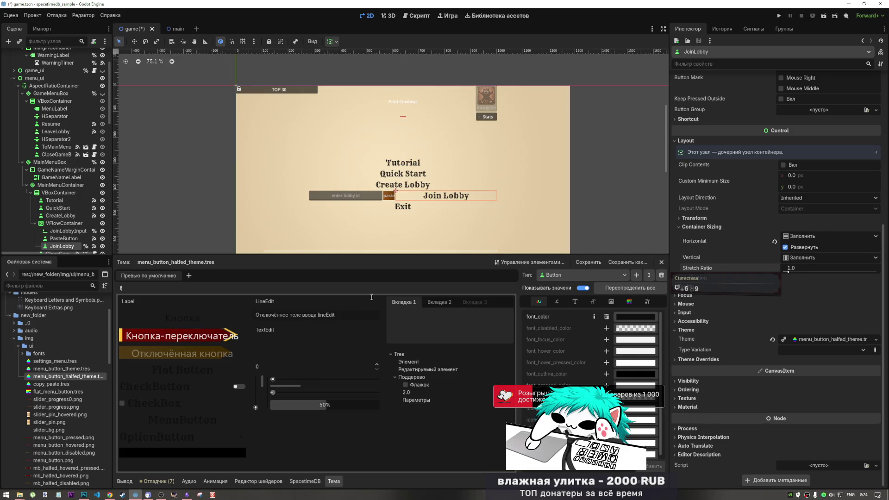
click(348, 197)
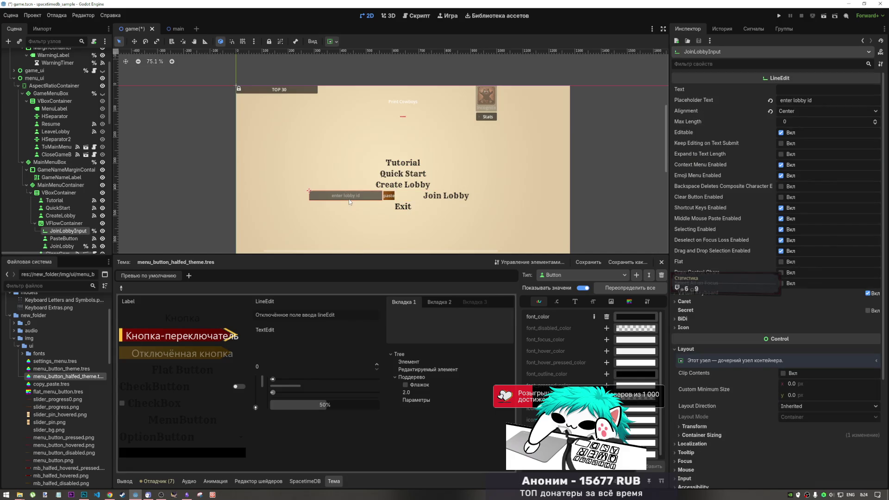
Open menu_button_theme.tres in the theme editor and pick LineEdit from the preview as the type.
click(686, 349)
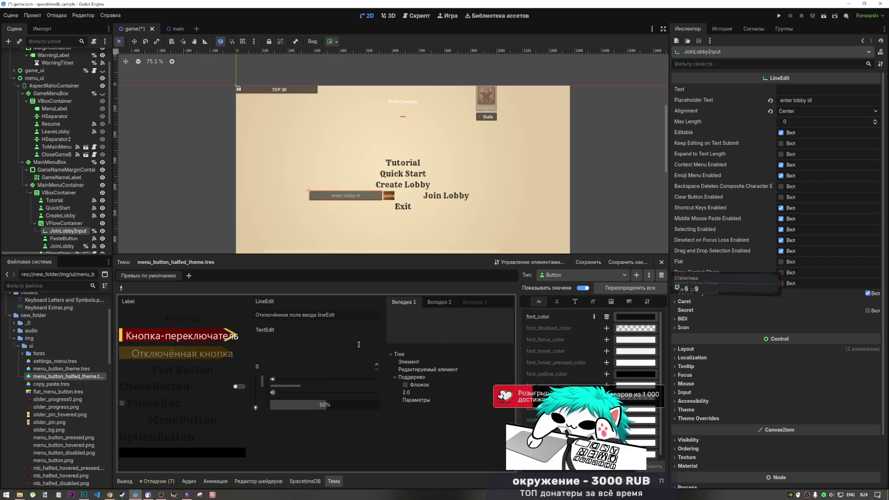
click(183, 451)
click(297, 453)
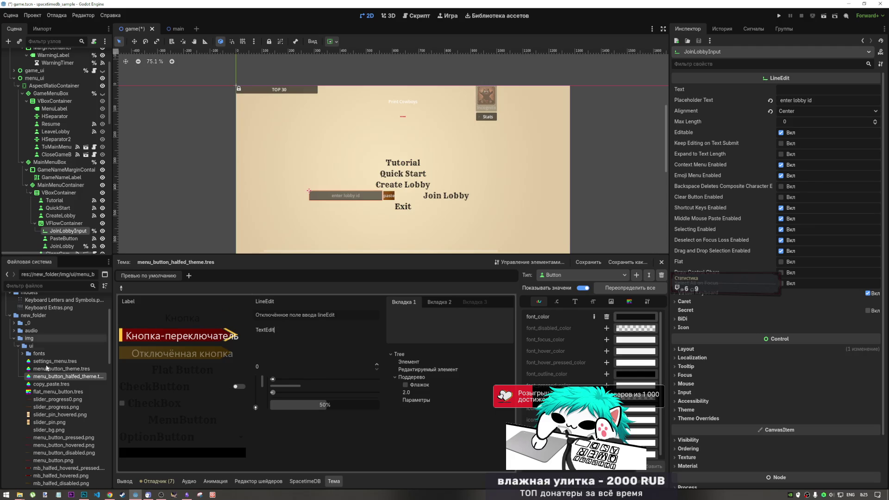
click(63, 369)
double_click(62, 369)
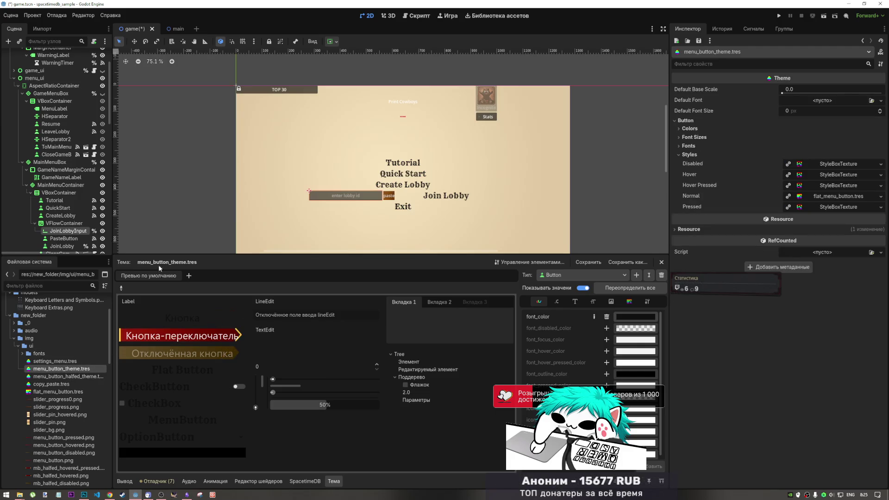
click(121, 288)
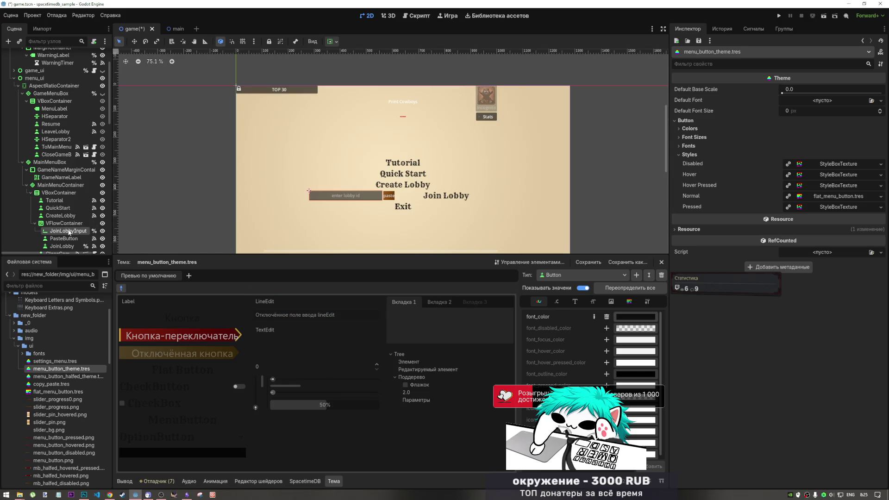
click(292, 302)
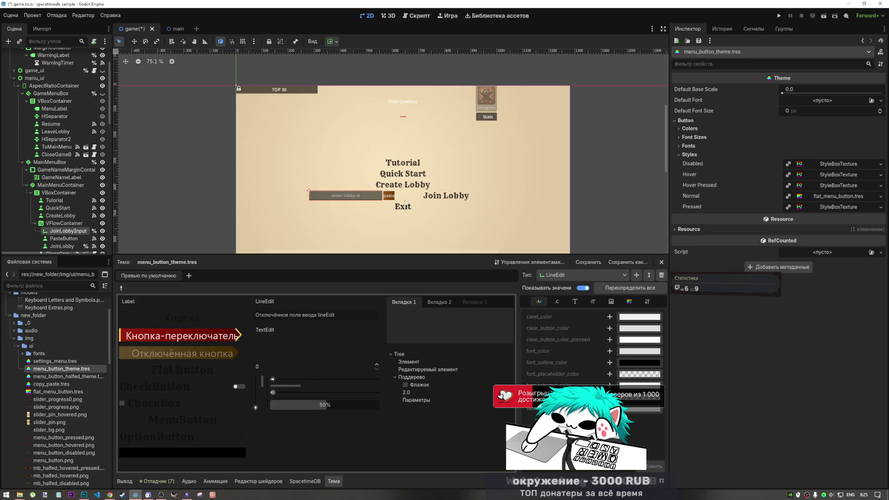
click(187, 495)
Browse the MOODBOARD's menu, HALL OF OUTLAWS and SETTINGS mockups, then return to Godot.
scroll(333, 337, down, 5)
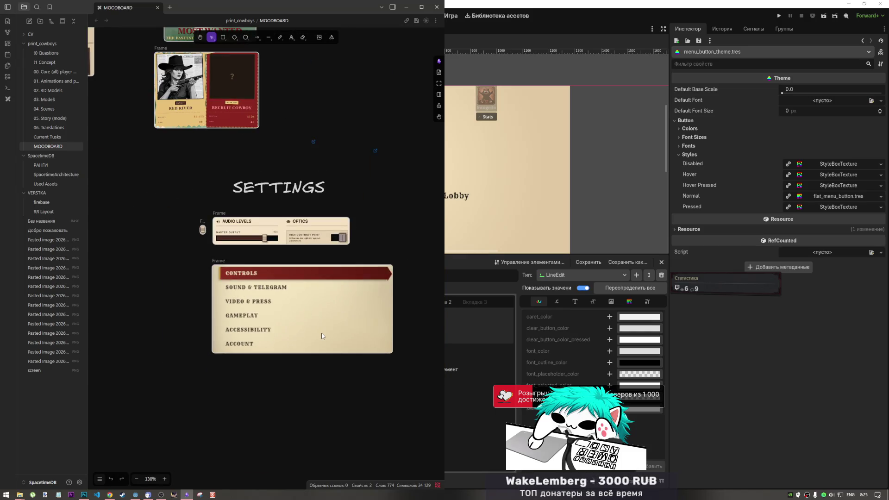
scroll(342, 250, up, 3)
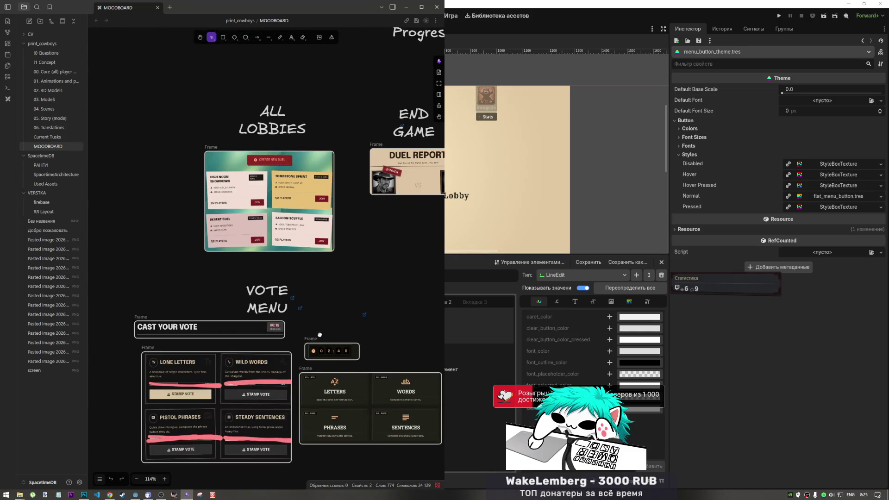
scroll(286, 271, up, 4)
scroll(286, 270, down, 4)
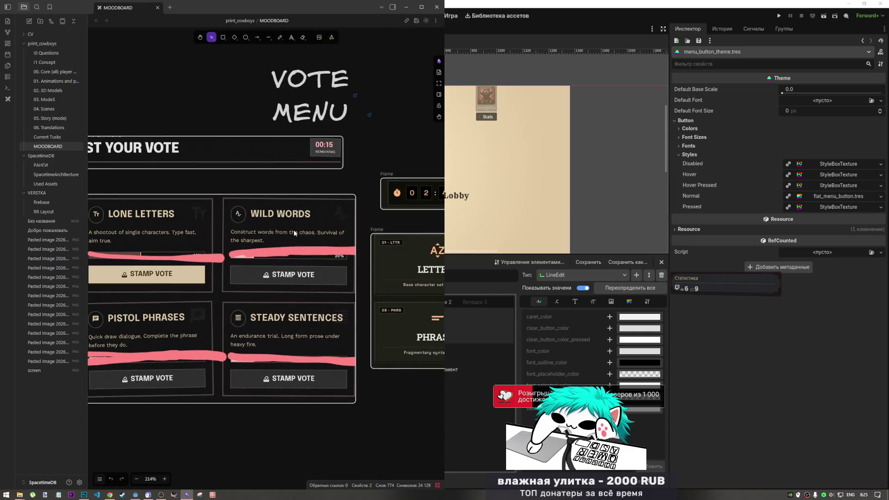
scroll(249, 289, down, 3)
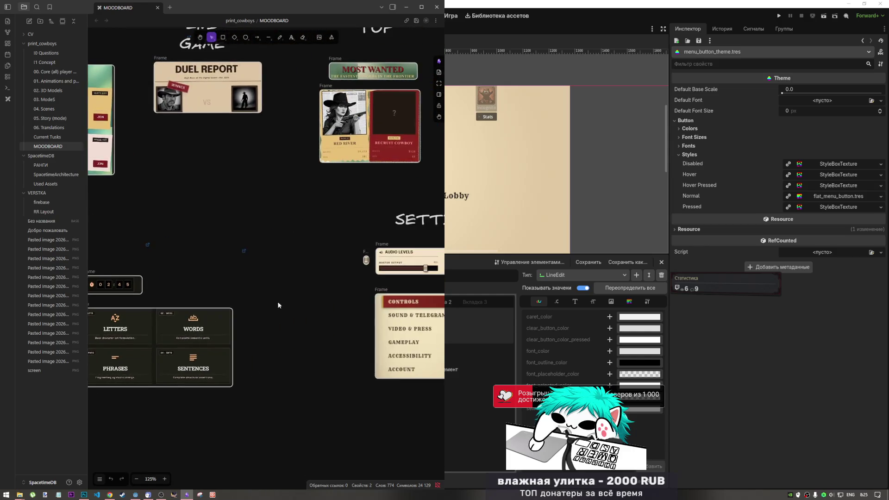
scroll(367, 229, up, 2)
scroll(301, 250, right, 5)
scroll(238, 272, right, 5)
scroll(283, 268, up, 9)
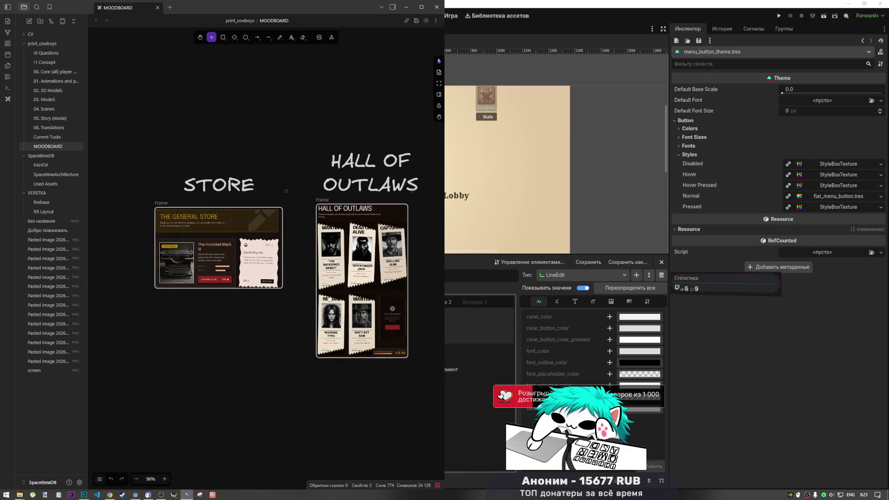
scroll(283, 269, down, 4)
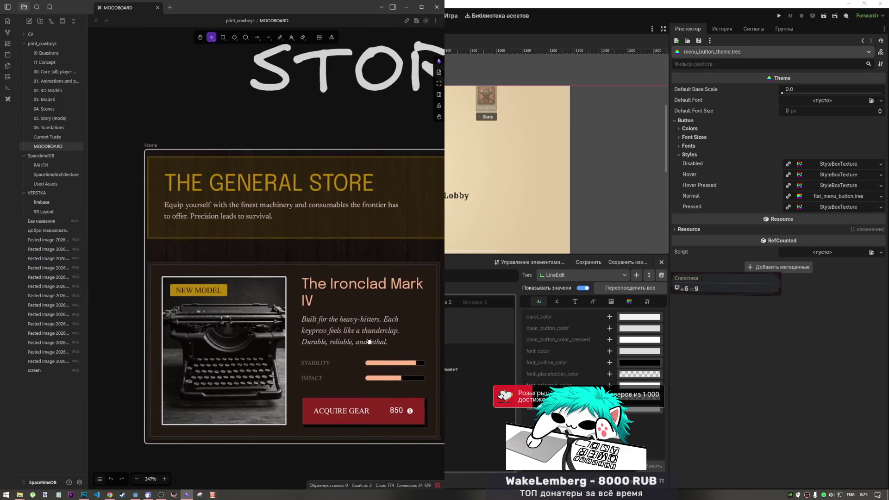
scroll(300, 283, down, 2)
mouse_move(317, 389)
mouse_down()
mouse_move(103, 252)
mouse_move(143, 314)
mouse_move(246, 301)
mouse_move(395, 235)
mouse_move(391, 180)
mouse_move(197, 196)
mouse_up()
mouse_move(191, 329)
mouse_down()
mouse_move(396, 306)
mouse_move(322, 402)
mouse_move(282, 401)
mouse_move(234, 302)
mouse_move(347, 258)
mouse_move(417, 253)
mouse_move(291, 290)
mouse_up()
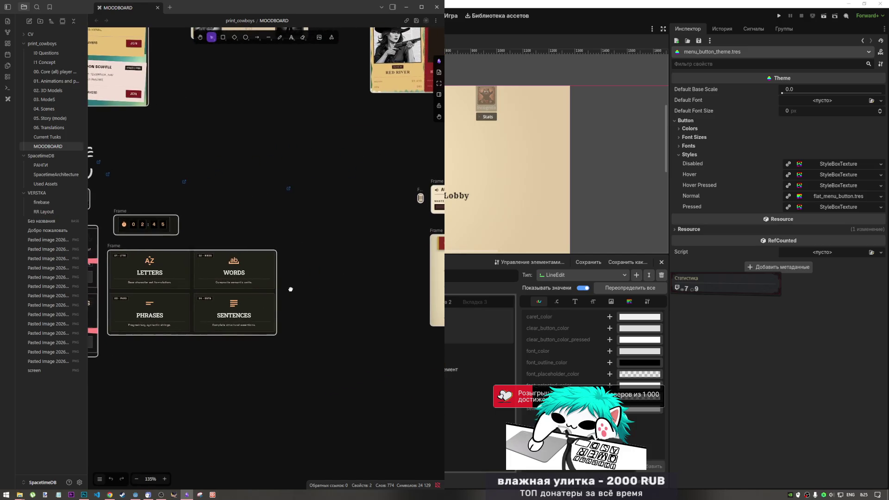
drag(353, 278, 228, 286)
click(525, 23)
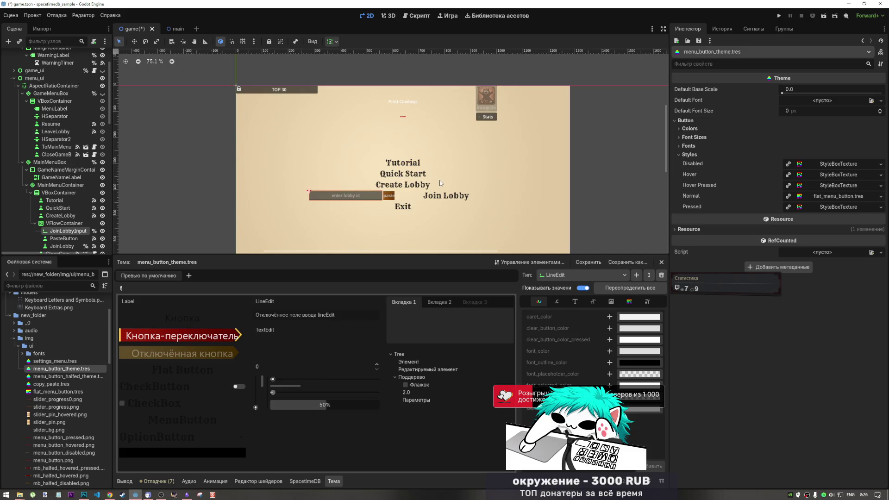
Zoom in and out to inspect the main menu, then bring Photoshop with bgcover.psd forward.
scroll(438, 187, down, 2)
scroll(423, 212, up, 3)
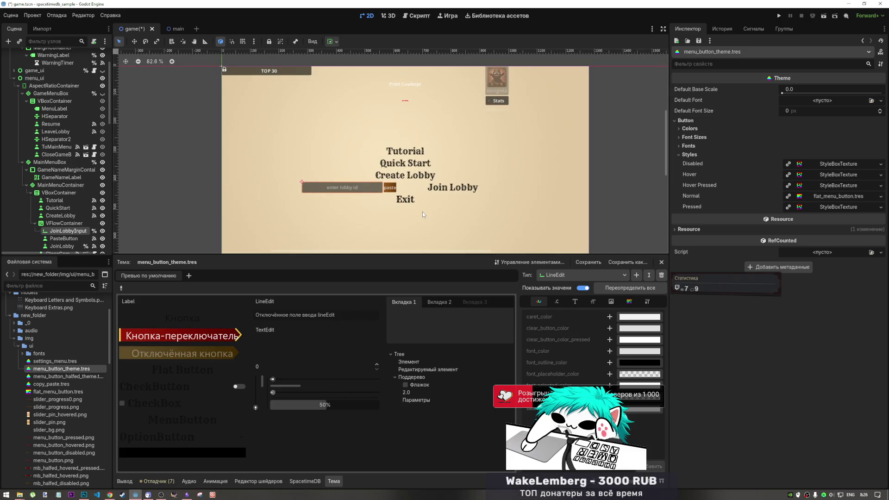
scroll(423, 212, down, 4)
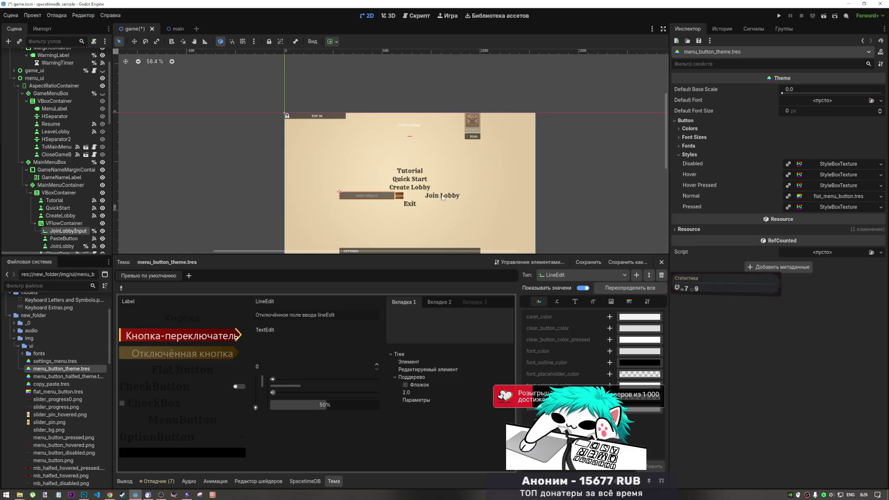
scroll(416, 187, up, 3)
scroll(416, 187, down, 5)
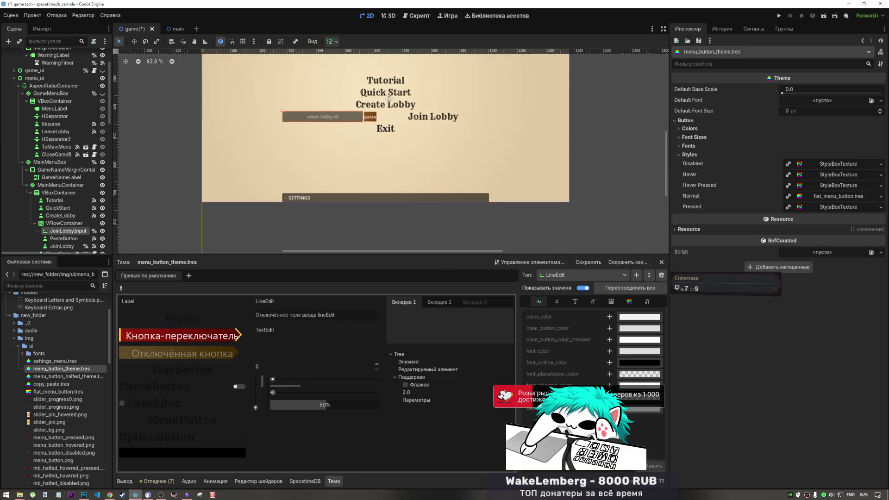
scroll(391, 186, up, 4)
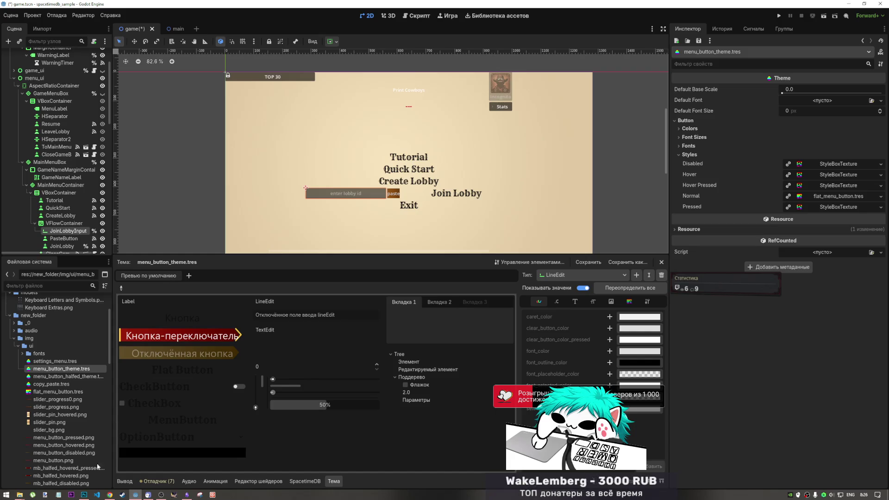
click(84, 495)
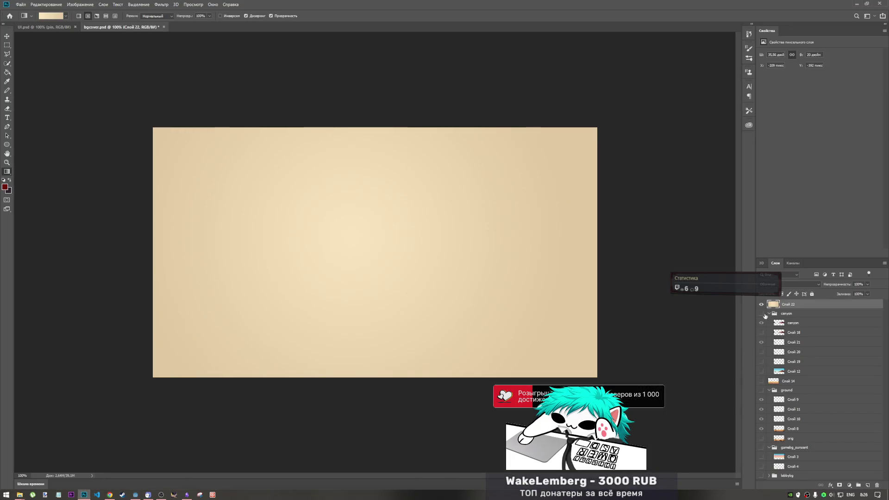
Save and close bgcover.psd, then hide the progress layer in UI.psd.
key(ctrl+s)
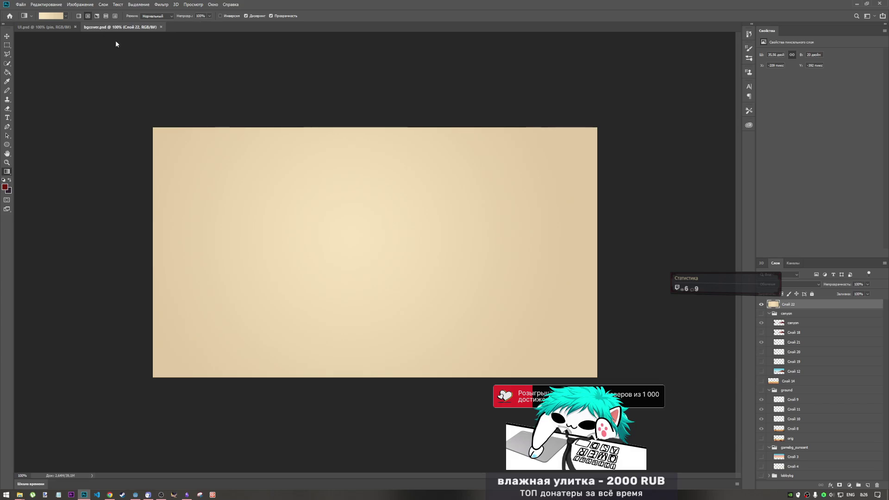
key(ctrl+w)
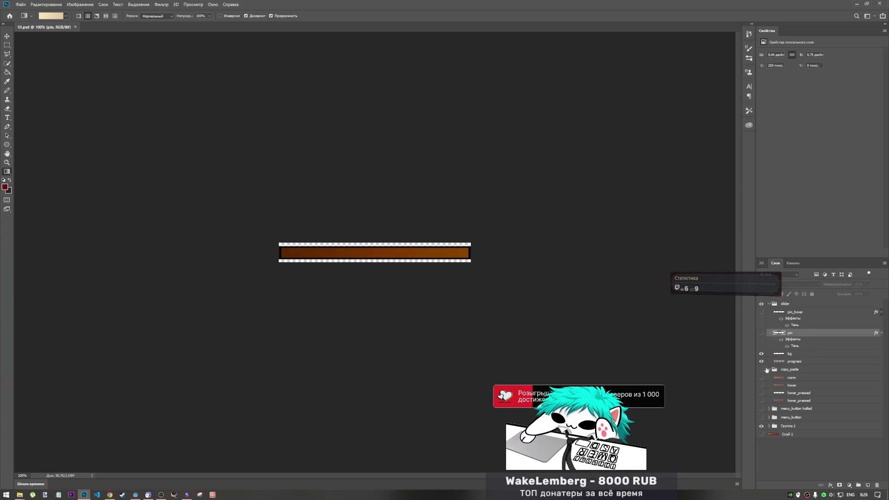
click(762, 361)
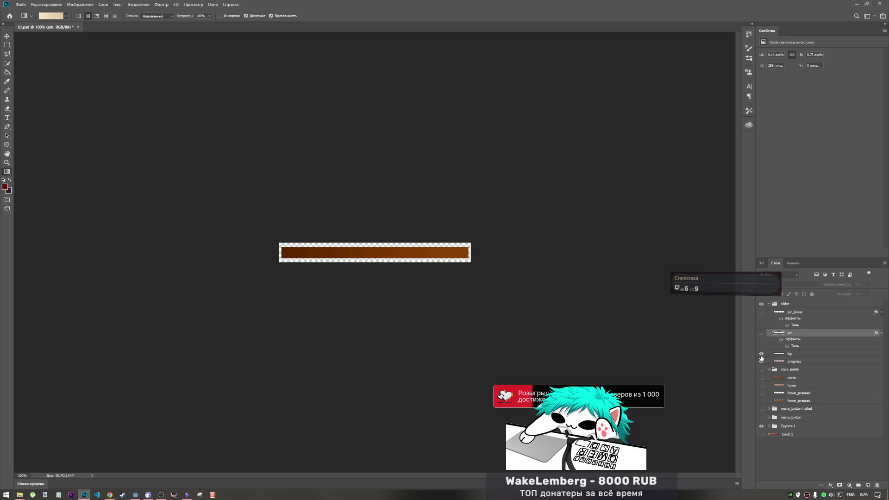
click(762, 361)
click(761, 362)
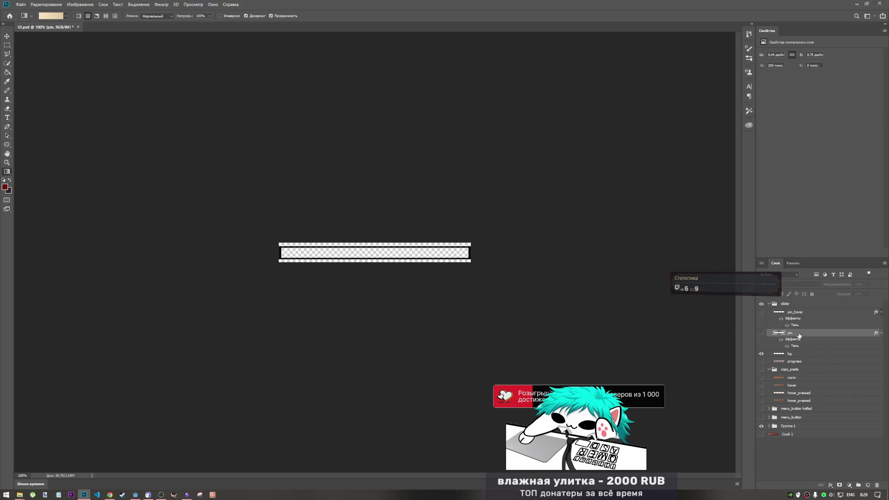
Duplicate the bg layer to the top of the stack, hiding the original and showing the copy.
drag(797, 355, 804, 302)
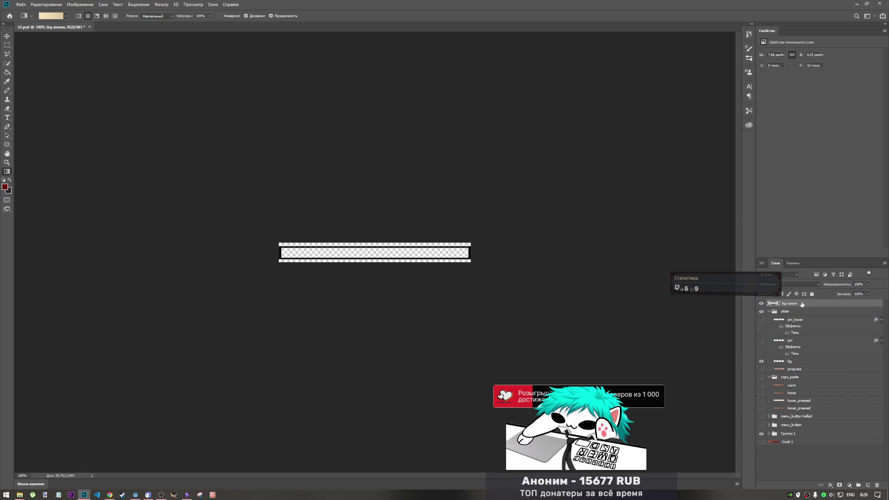
click(761, 303)
click(761, 362)
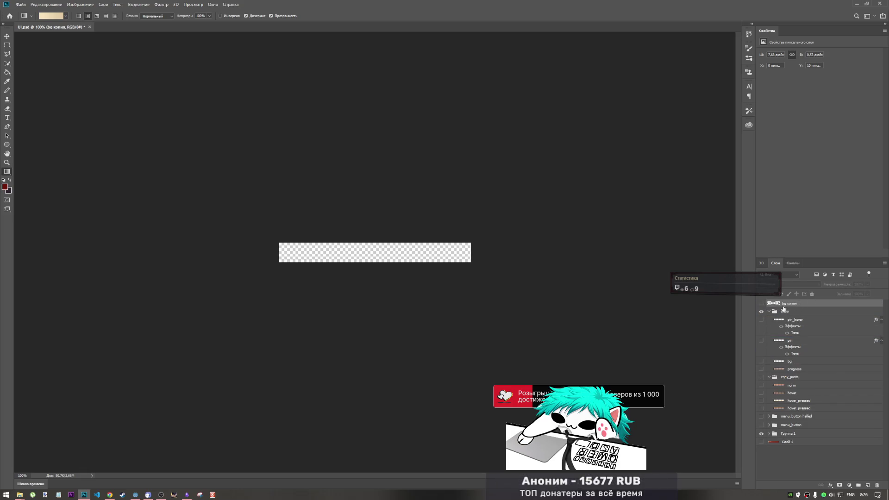
click(761, 304)
click(769, 312)
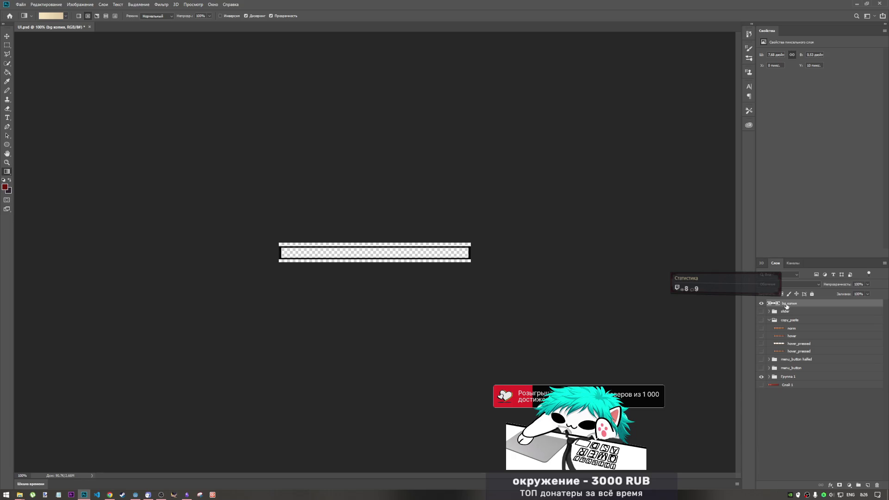
Group the bg копия layer and name the new group 'input'.
key(ctrl+g)
double_click(789, 305)
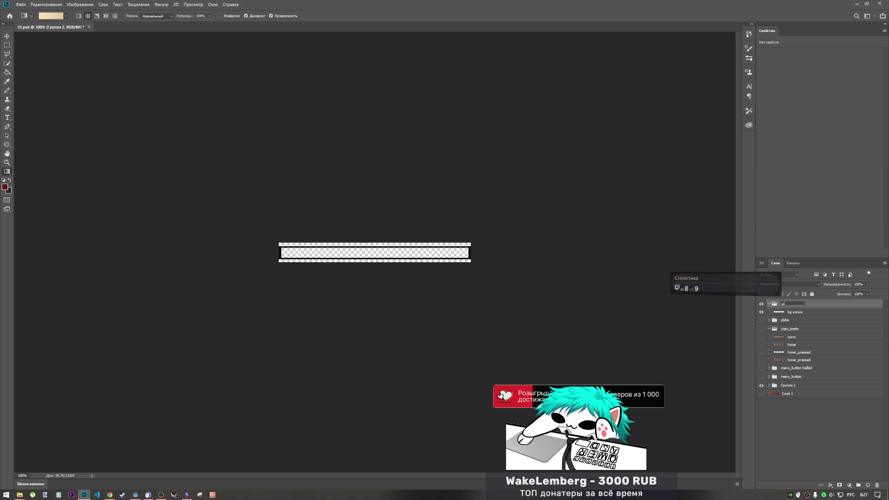
key(alt+shift)
text(b)
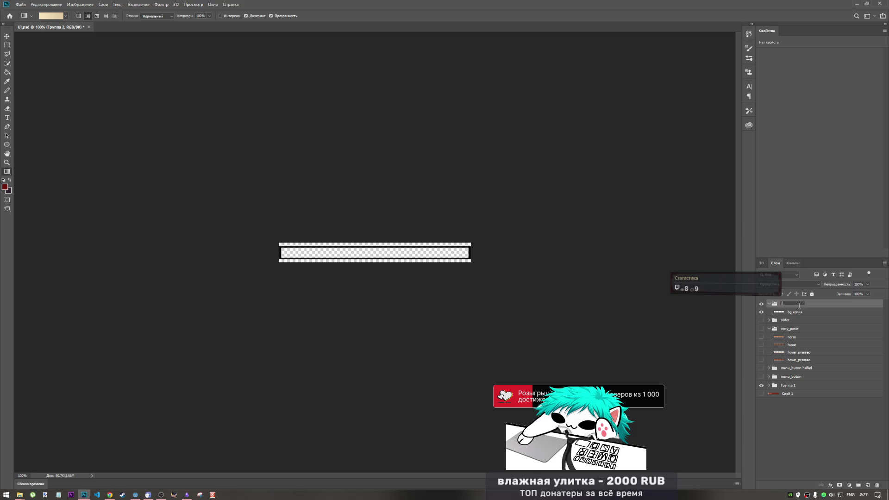
key(BackSpace)
key(BackSpace)
key(BackSpace)
text(put)
key(Return)
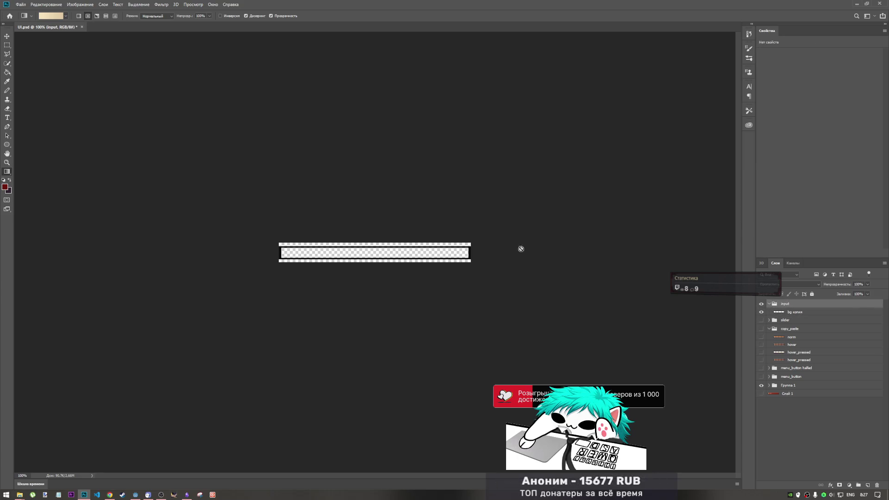
click(6, 45)
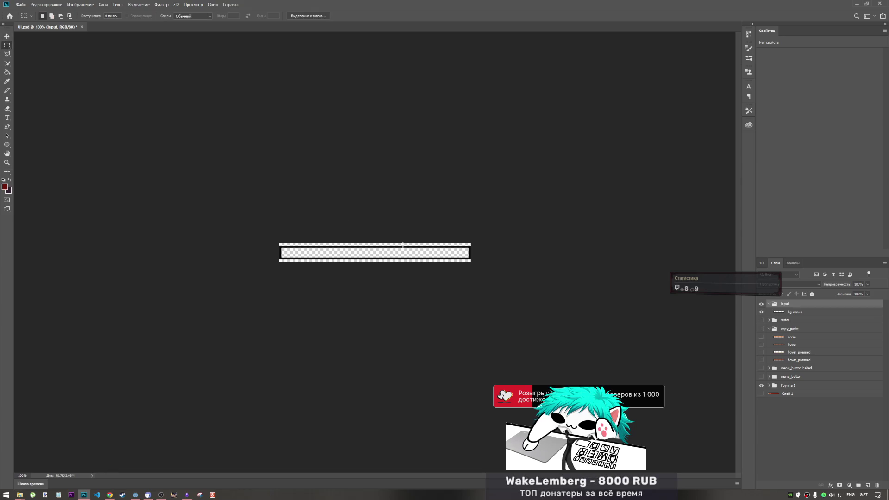
Select the bar's inner area and try to clear it, dismissing the group warning.
mouse_move(477, 250)
mouse_down()
mouse_move(264, 227)
mouse_move(495, 252)
mouse_up()
key(ctrl+j)
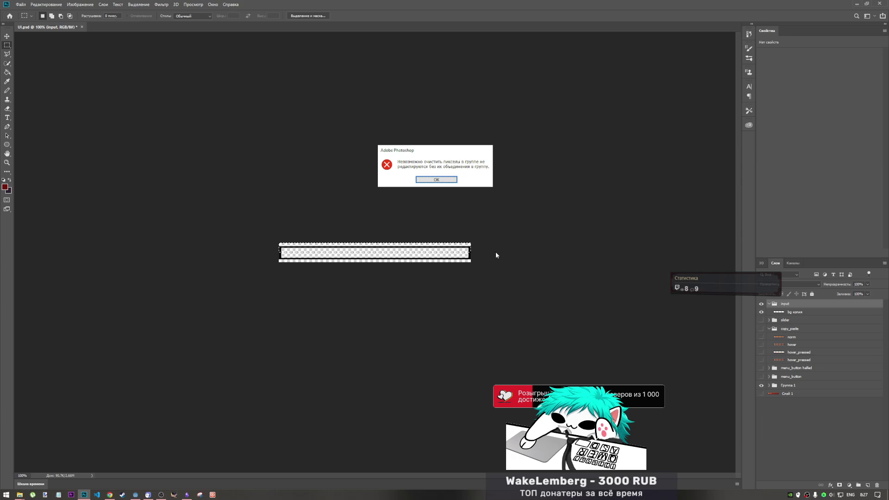
key(Return)
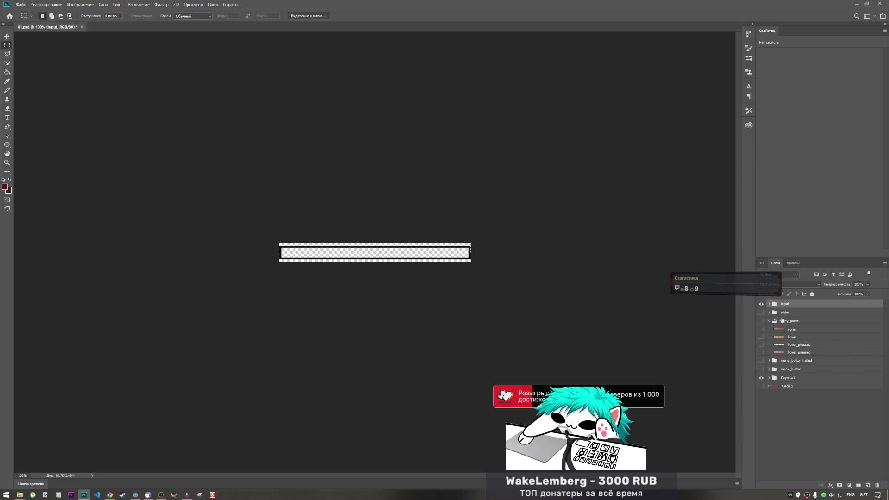
Reveal the hover_pressed orange bar and copy it into the input group.
click(778, 311)
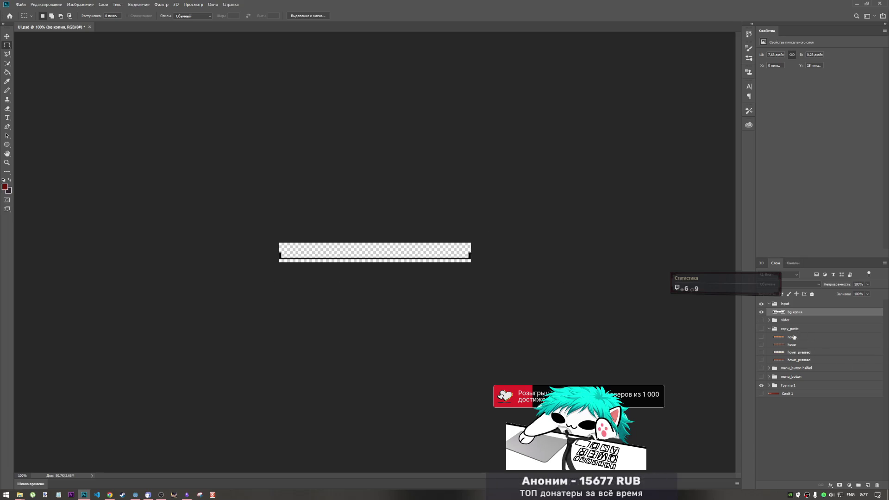
click(761, 338)
click(761, 337)
click(761, 353)
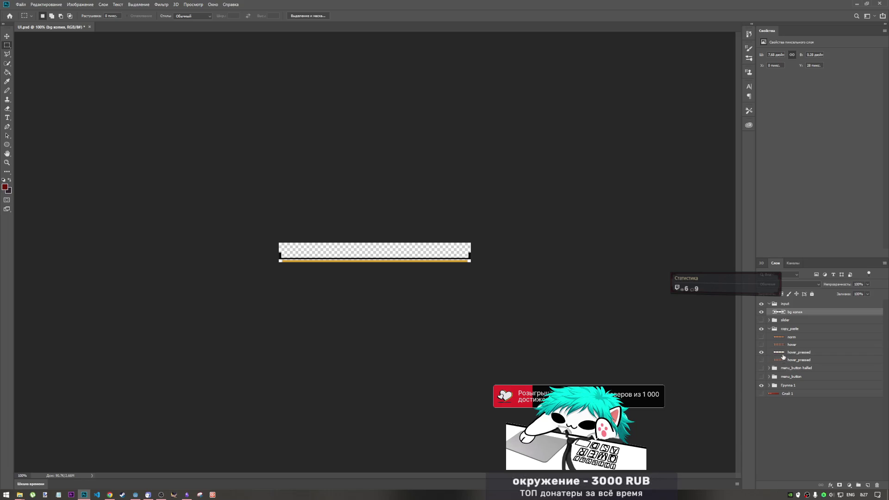
click(783, 355)
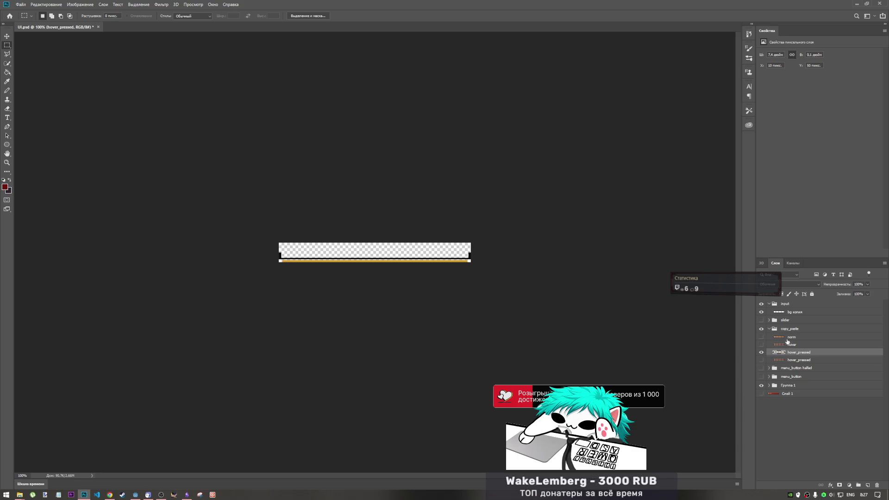
drag(792, 304, 792, 307)
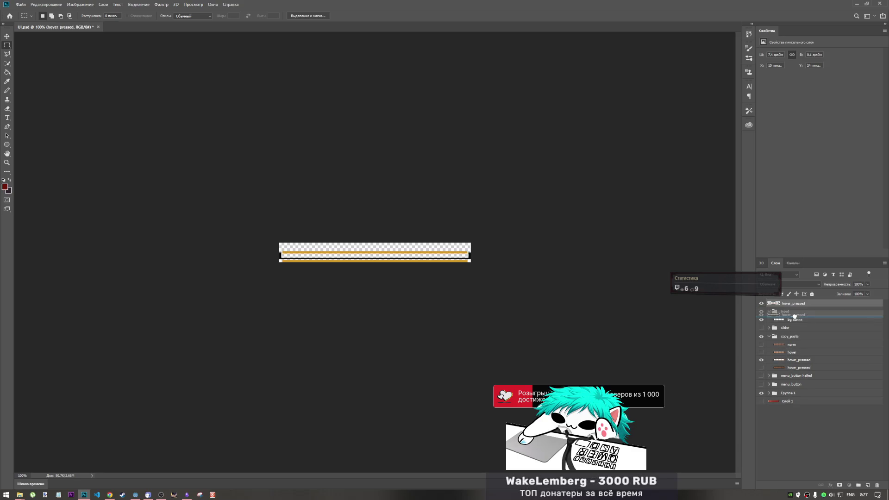
Resize the copied orange bar to fit the frame, nudge it down 5 px, and commit.
key(ctrl+t)
click(760, 361)
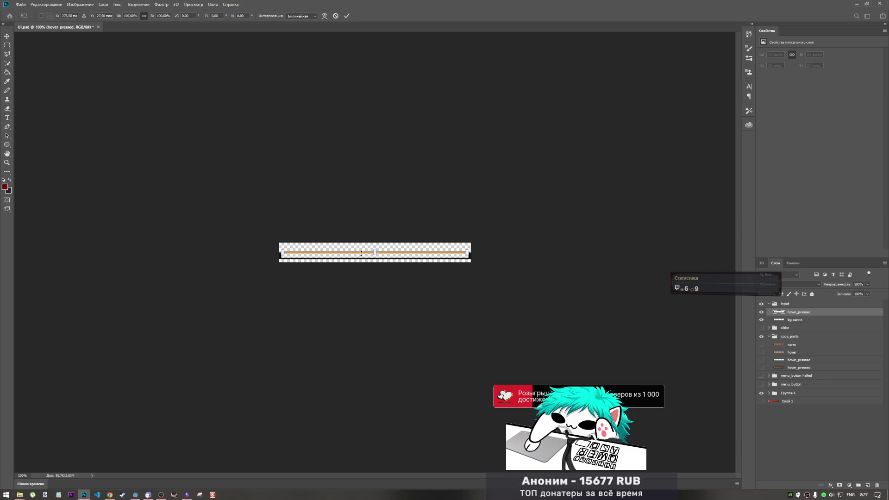
mouse_move(375, 252)
mouse_down()
mouse_move(376, 266)
mouse_move(370, 259)
mouse_up()
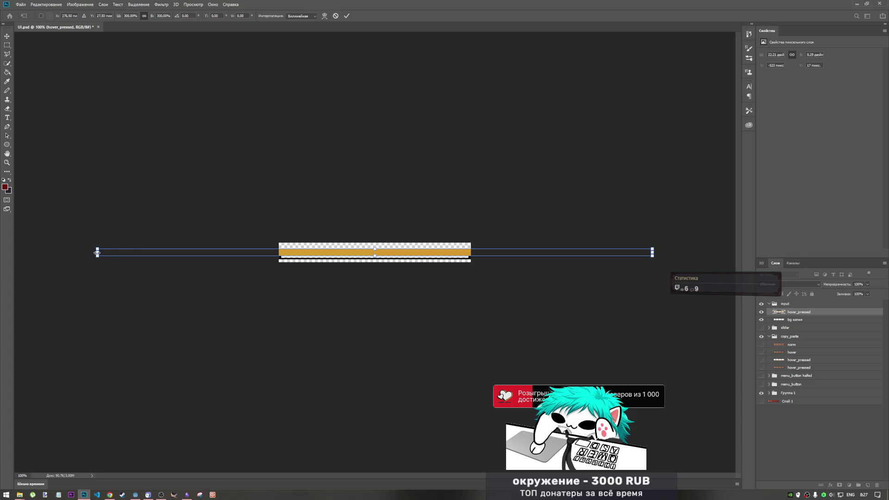
mouse_move(97, 252)
mouse_down()
mouse_move(278, 254)
mouse_move(280, 264)
mouse_up()
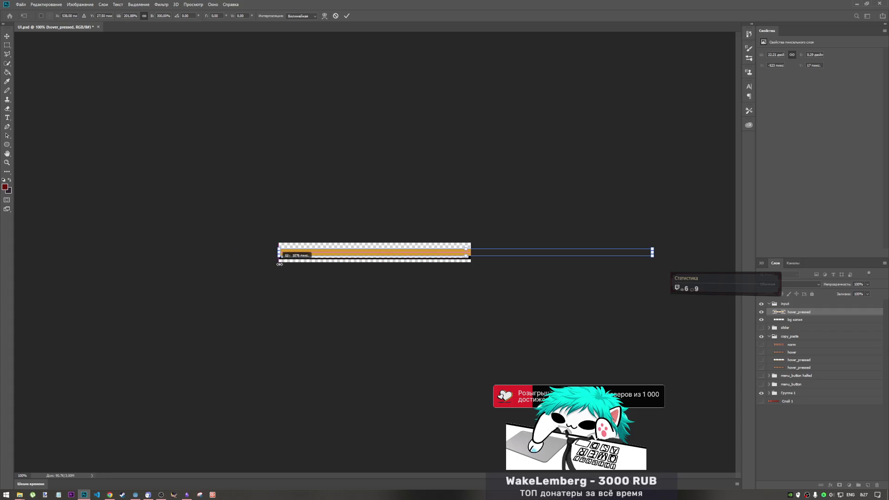
drag(652, 253, 471, 254)
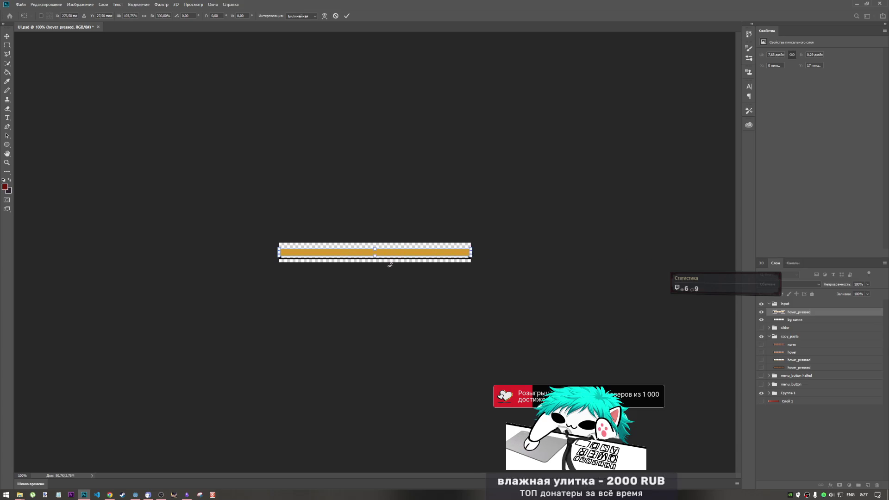
key(Down)
key(Down)
key(Down)
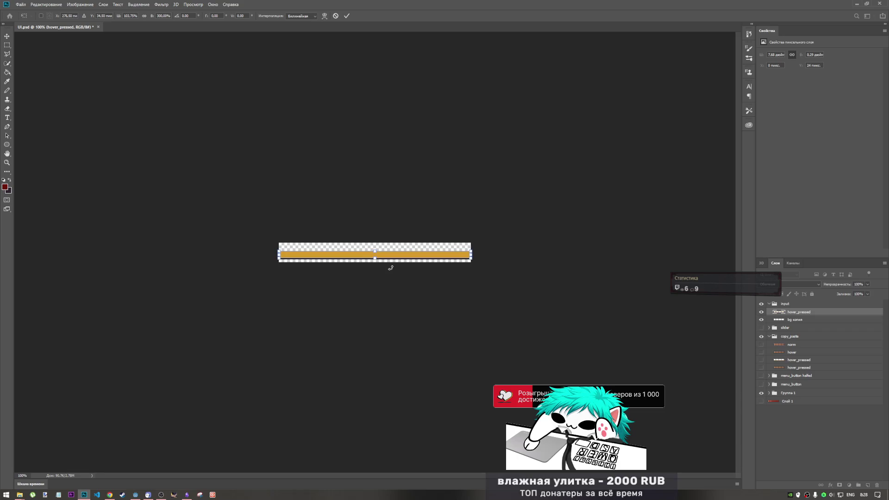
alt+scroll(373, 255, up, 3)
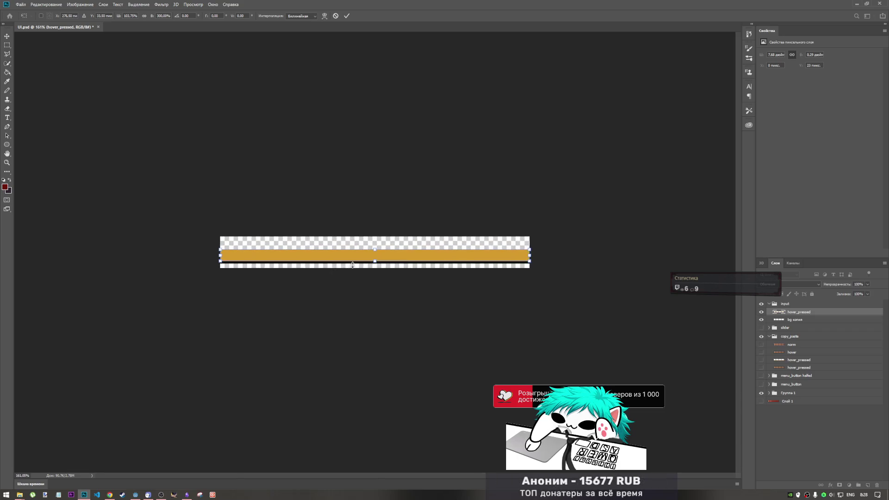
alt+scroll(369, 267, down, 2)
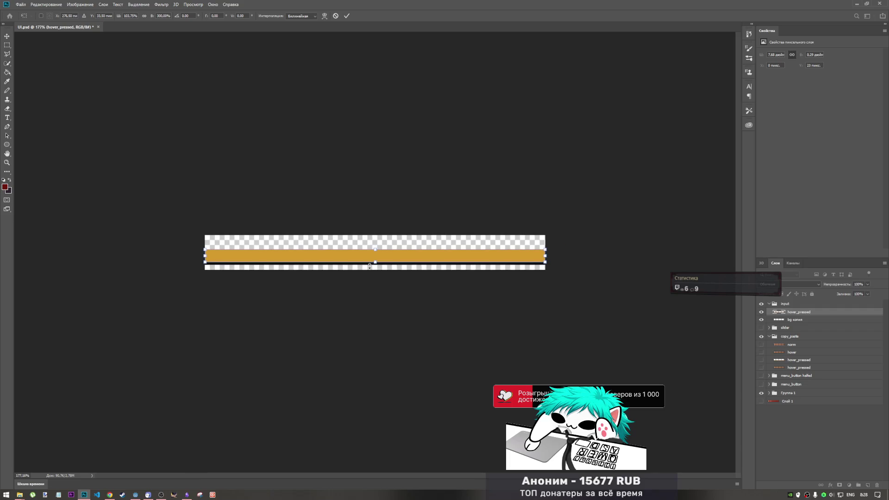
drag(204, 256, 208, 256)
click(347, 15)
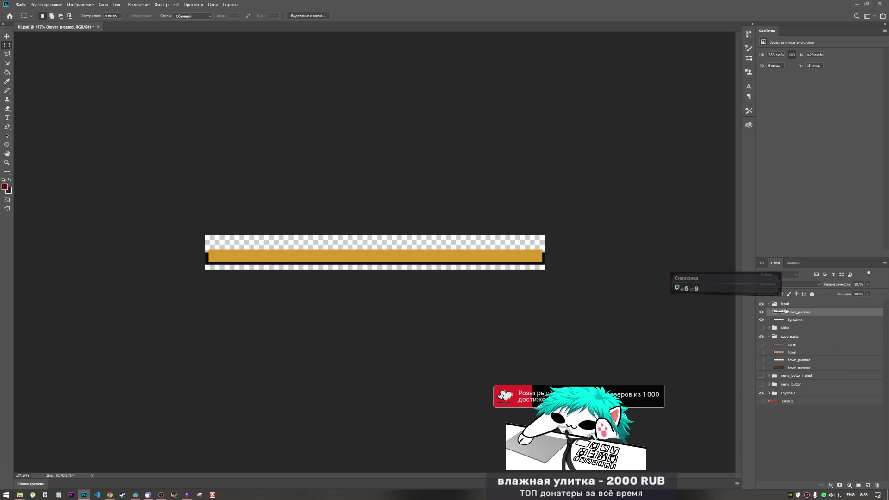
Move bg копия above hover_pressed and select the input group.
drag(789, 319, 789, 311)
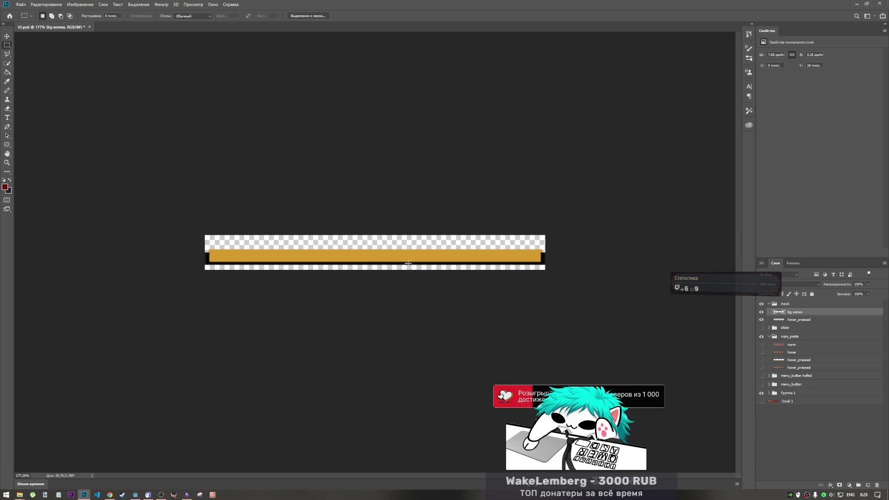
click(786, 307)
key(ctrl+t)
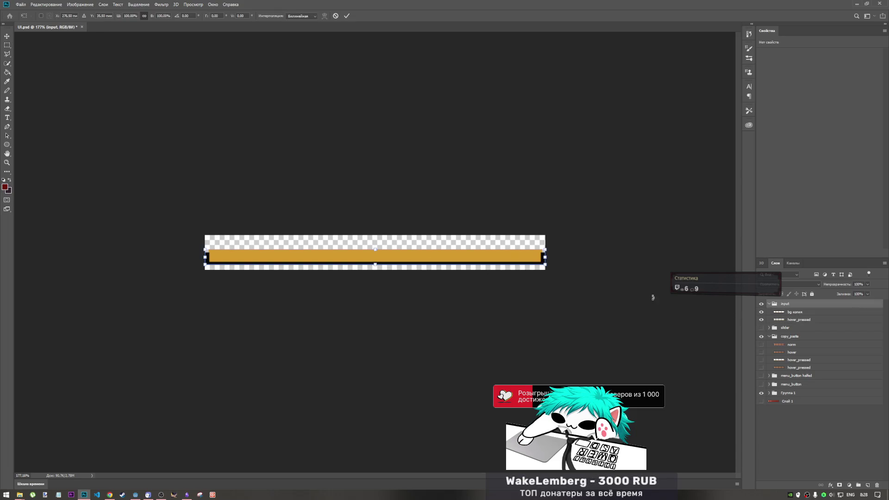
key(Escape)
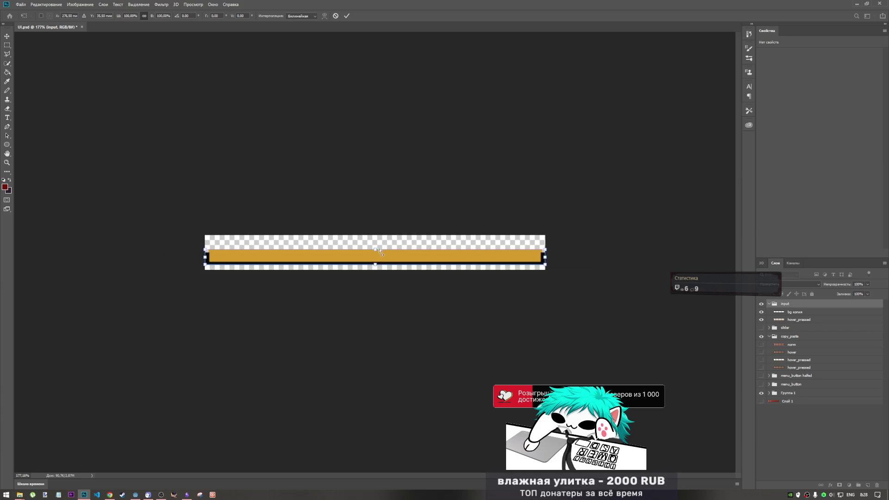
key(m)
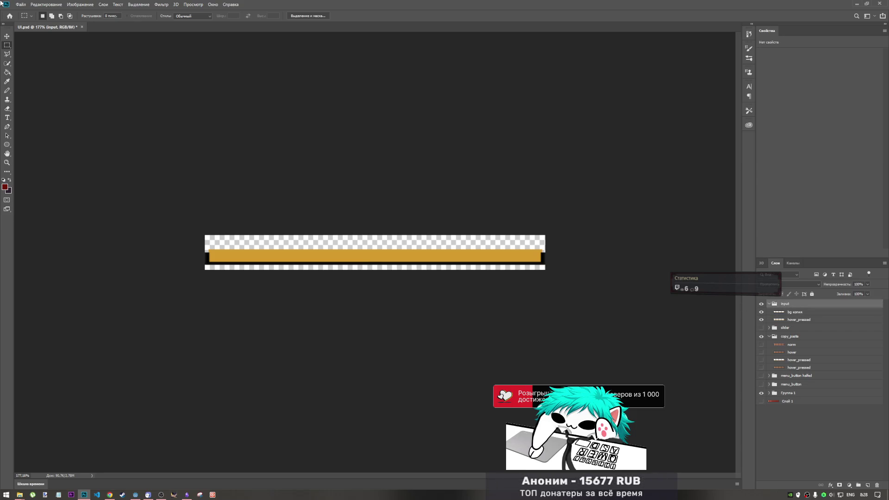
click(21, 5)
Quick Export the document as PNG into the print_cowboys\FINALS\ui folder.
mouse_move(62, 100)
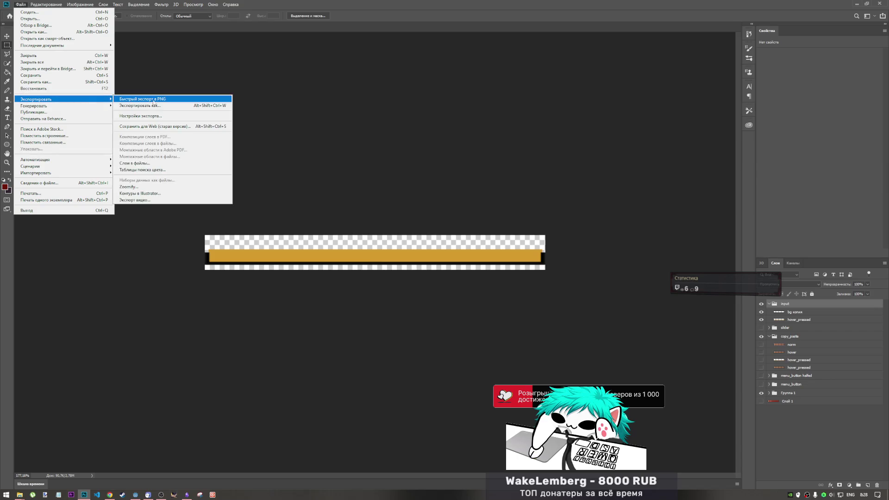
click(157, 100)
scroll(176, 102, down, 2)
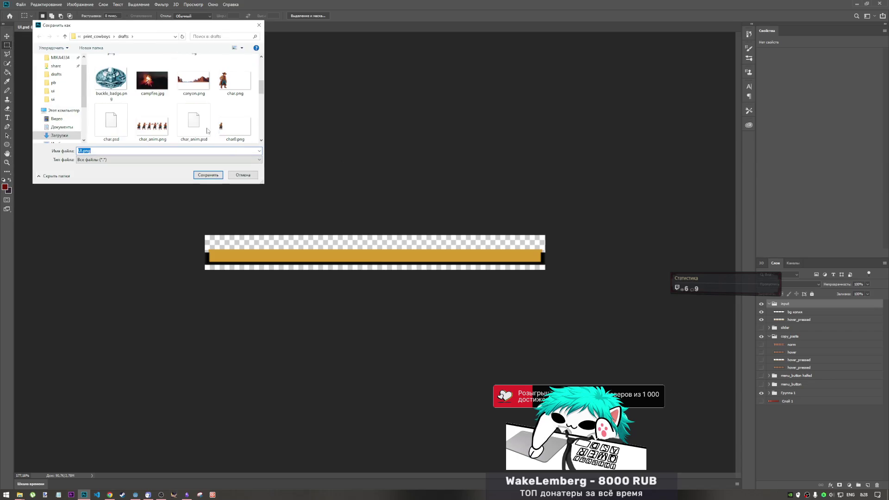
scroll(176, 102, up, 3)
scroll(185, 116, down, 5)
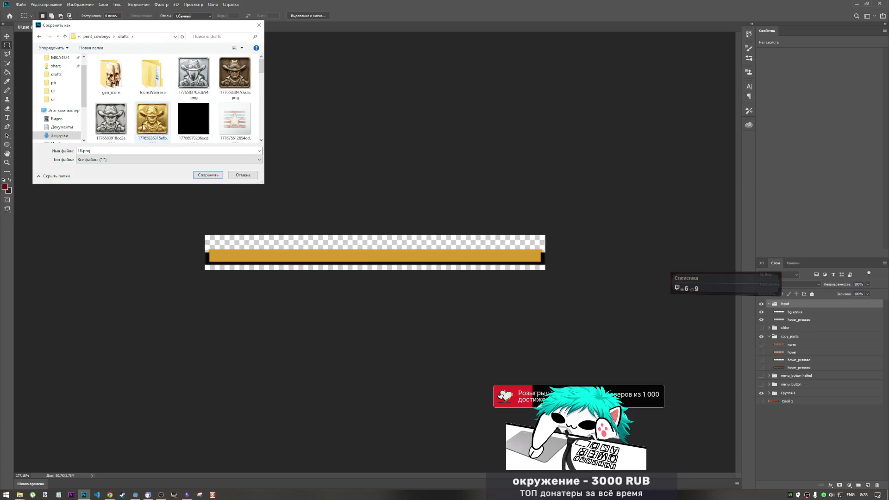
scroll(185, 128, down, 3)
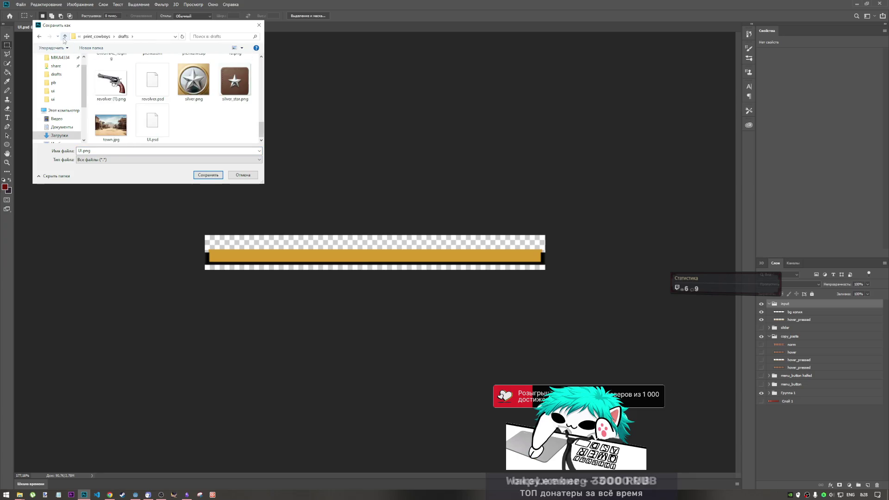
key(alt+Up)
double_click(179, 78)
click(245, 88)
double_click(245, 88)
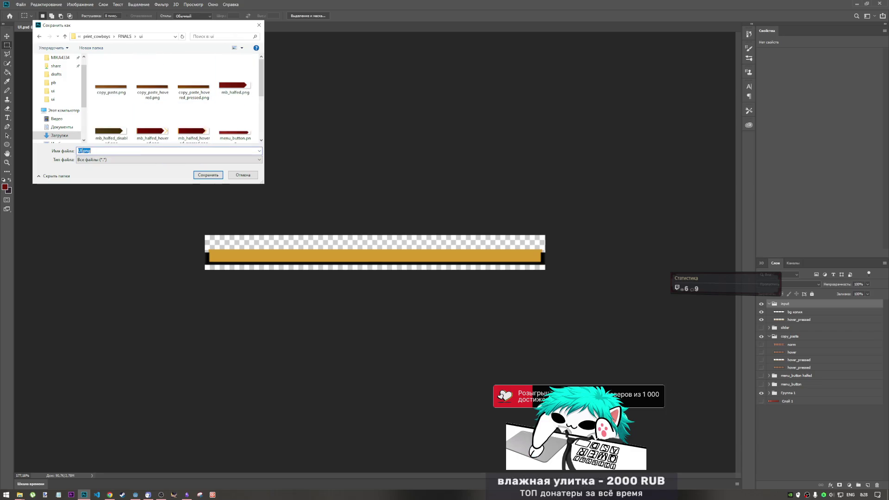
Rename the export to input.png and save it.
double_click(80, 150)
key(alt+shift)
key(BackSpace)
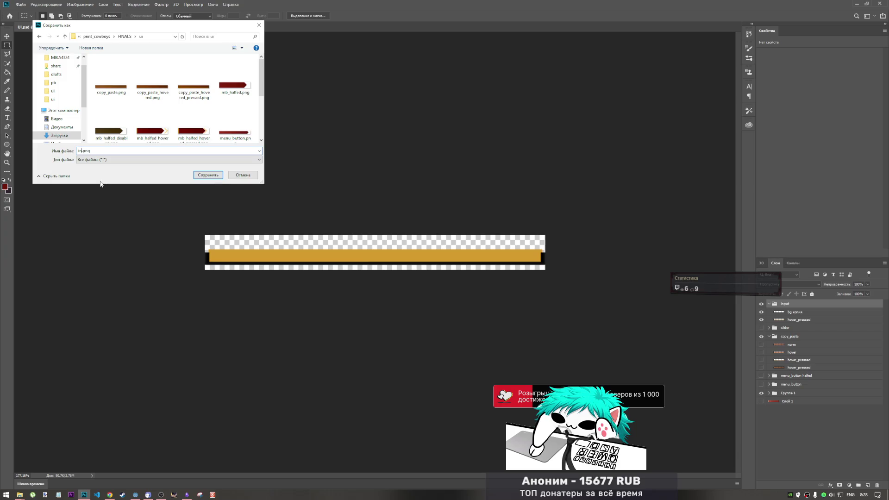
text(put)
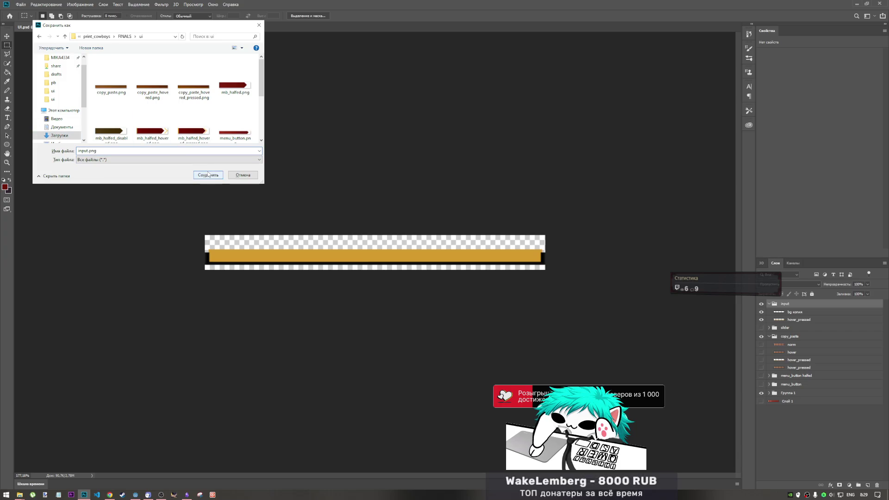
click(200, 175)
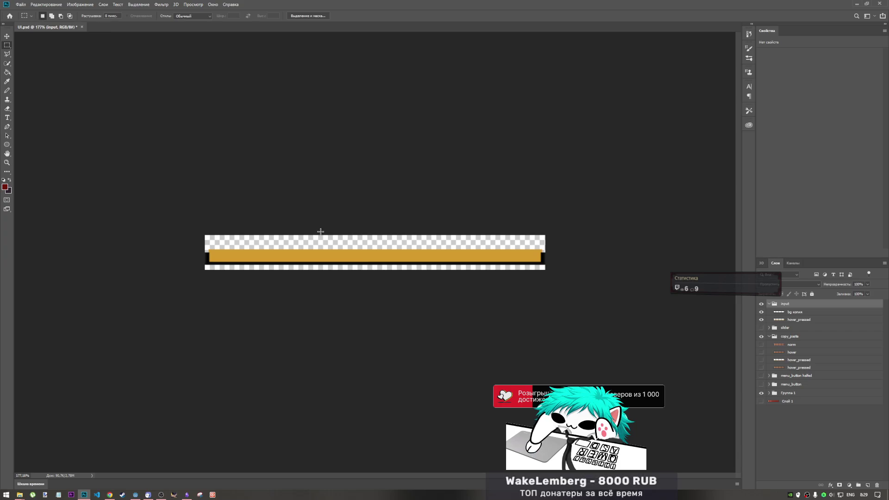
mouse_move(136, 495)
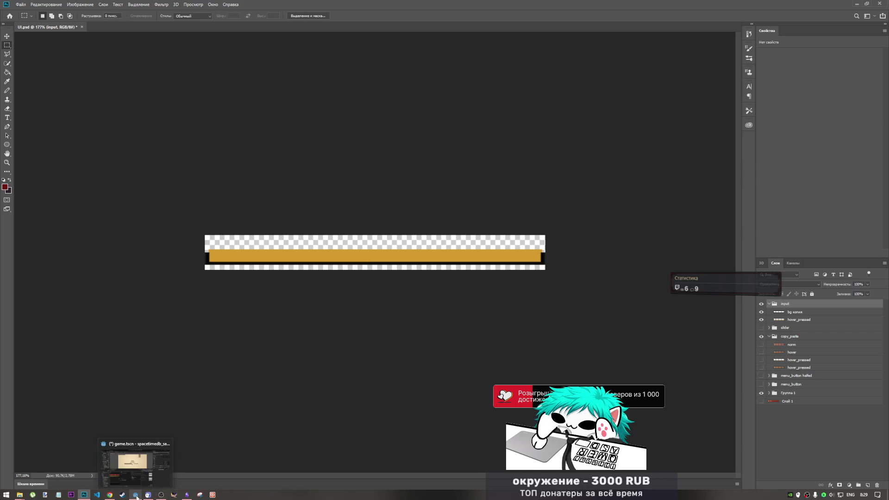
click(139, 476)
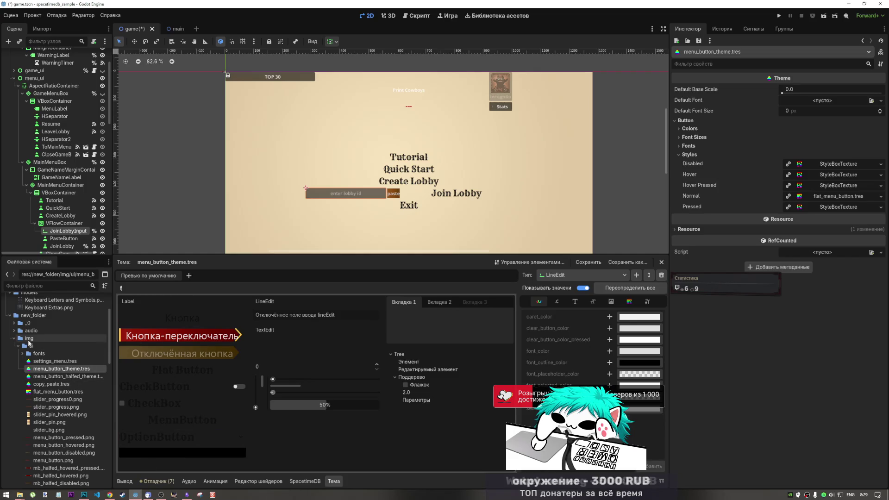
Bring up both Explorer windows and browse one to print_cowboys\FINALS\ui.
mouse_move(20, 495)
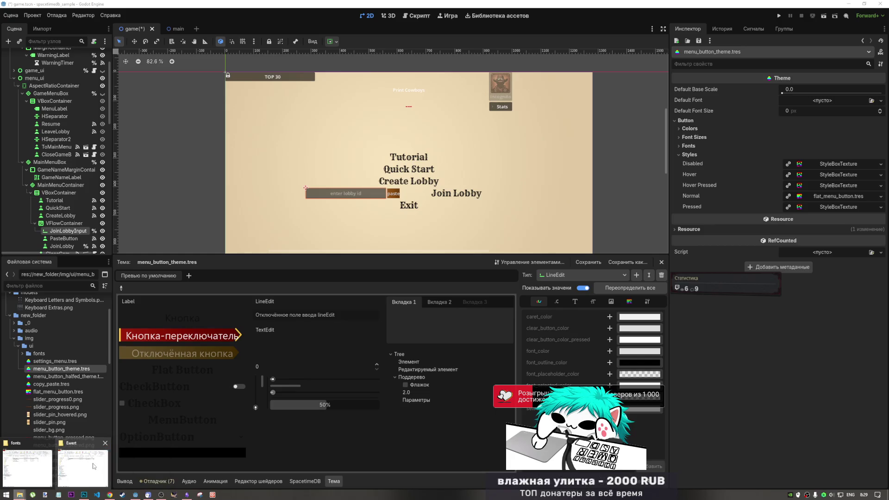
click(21, 495)
click(21, 495)
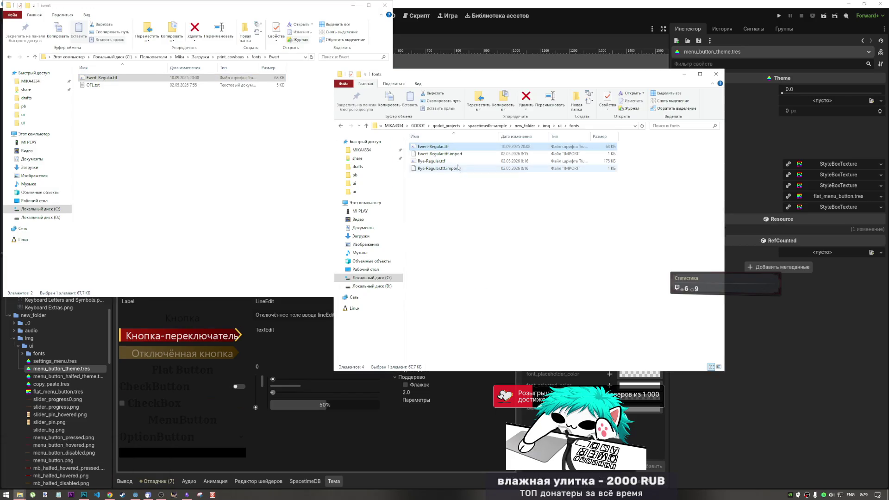
click(559, 126)
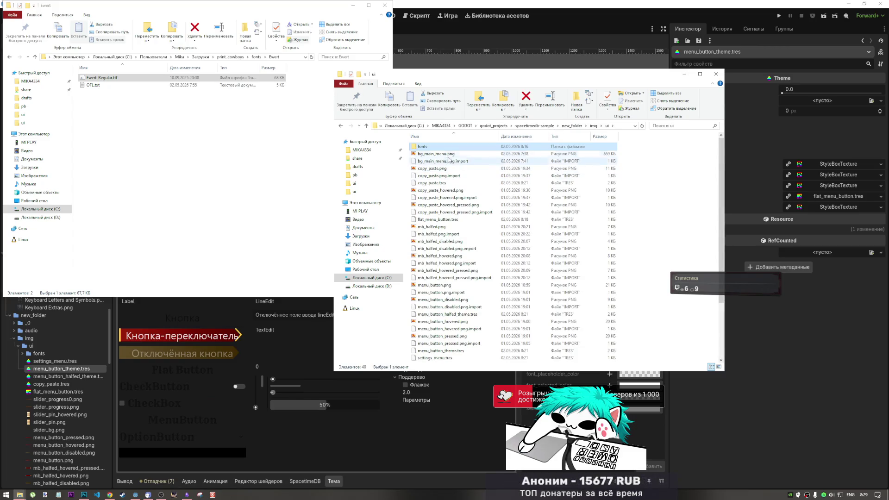
click(230, 57)
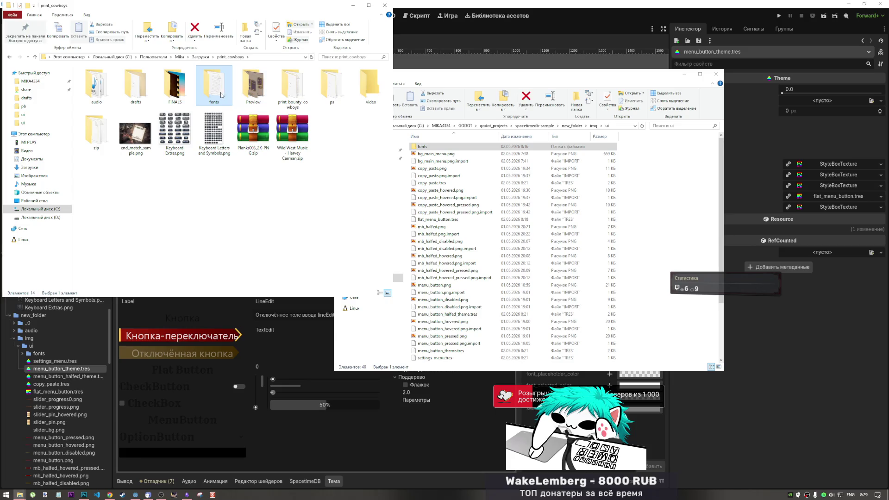
double_click(175, 85)
double_click(184, 149)
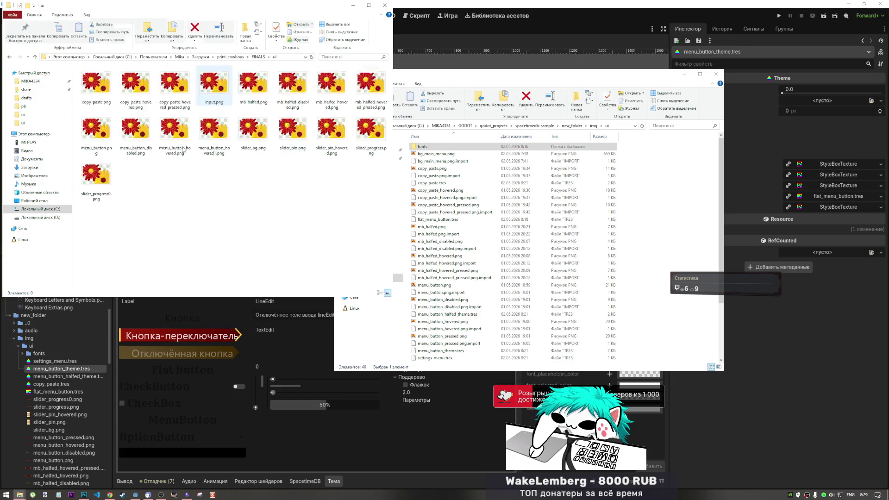
Paste input.png into the project's img/ui folder and return to Godot.
click(104, 196)
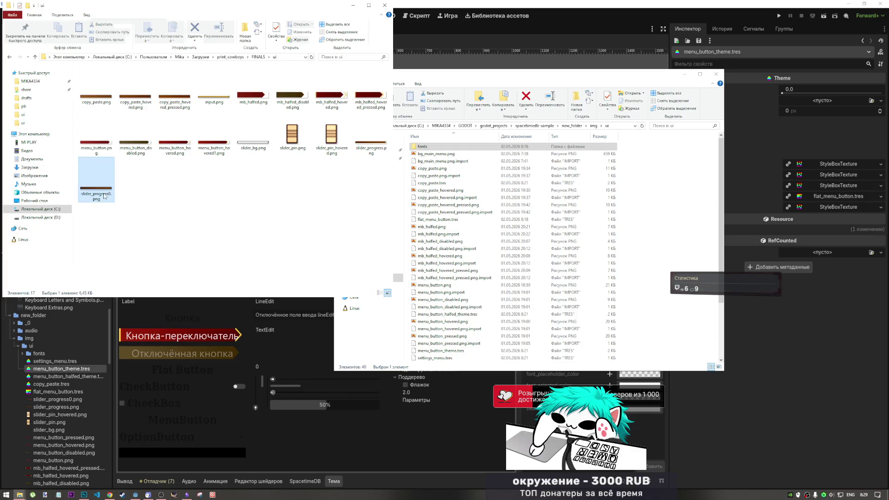
click(214, 91)
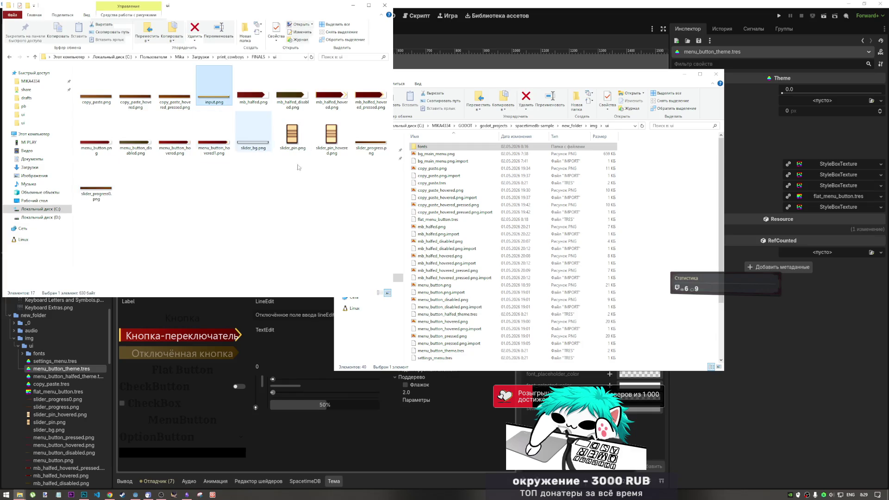
right_click(661, 216)
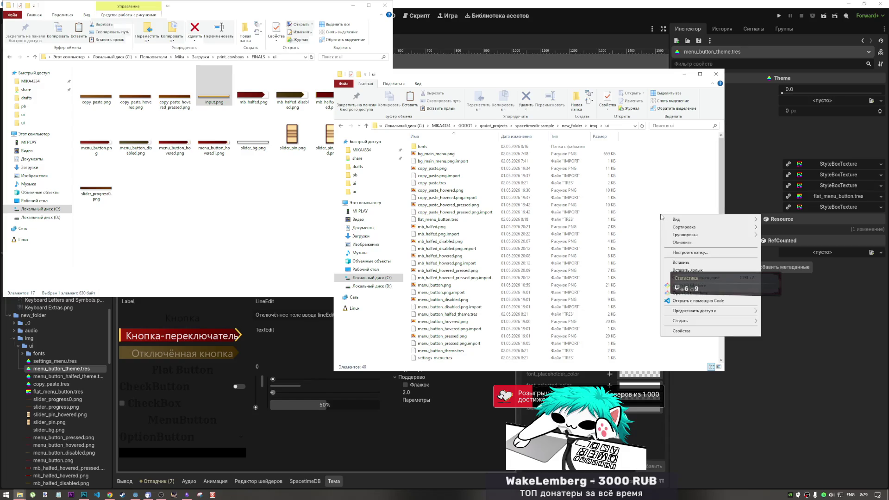
click(681, 262)
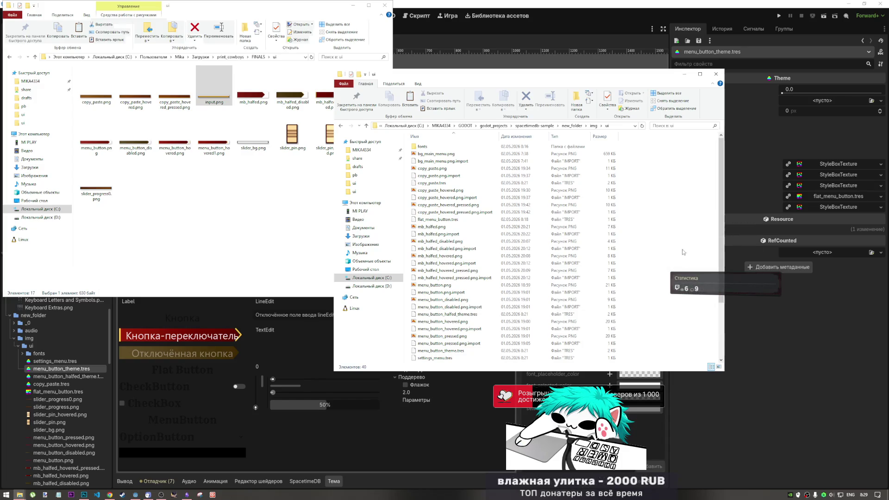
click(581, 4)
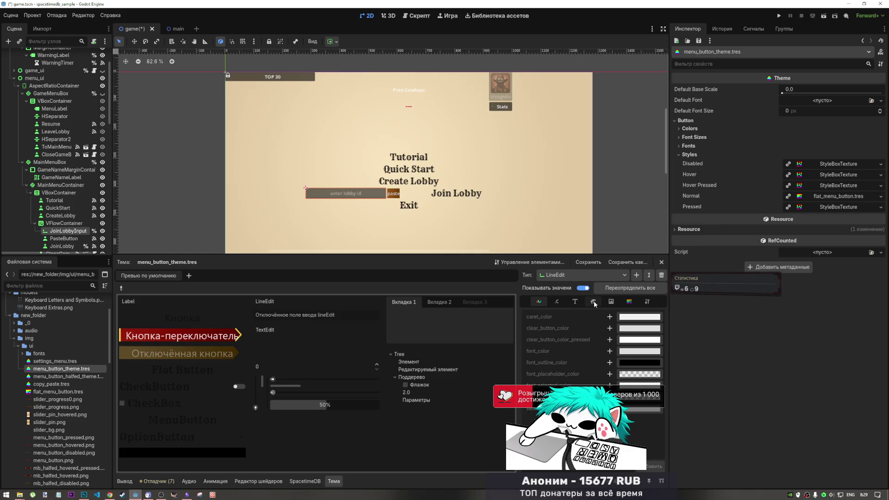
Override the theme's LineEdit Normal style with a new StyleBoxTexture using input.png.
click(610, 302)
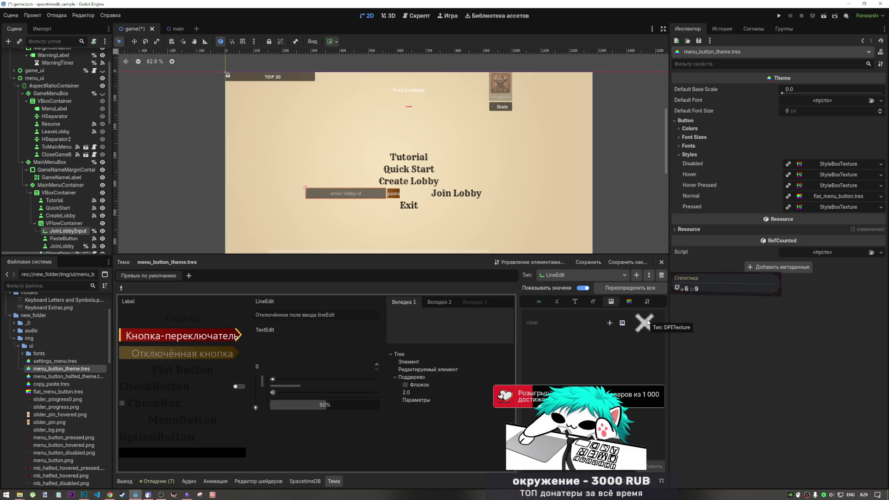
click(630, 302)
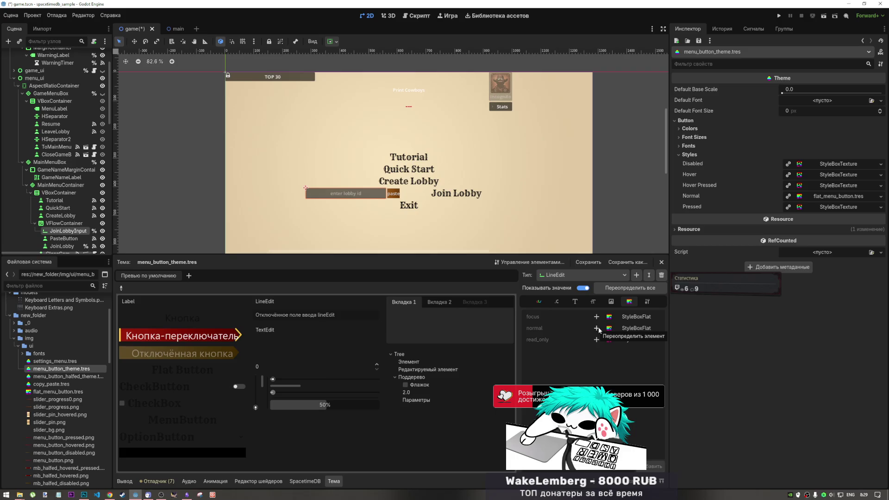
click(596, 327)
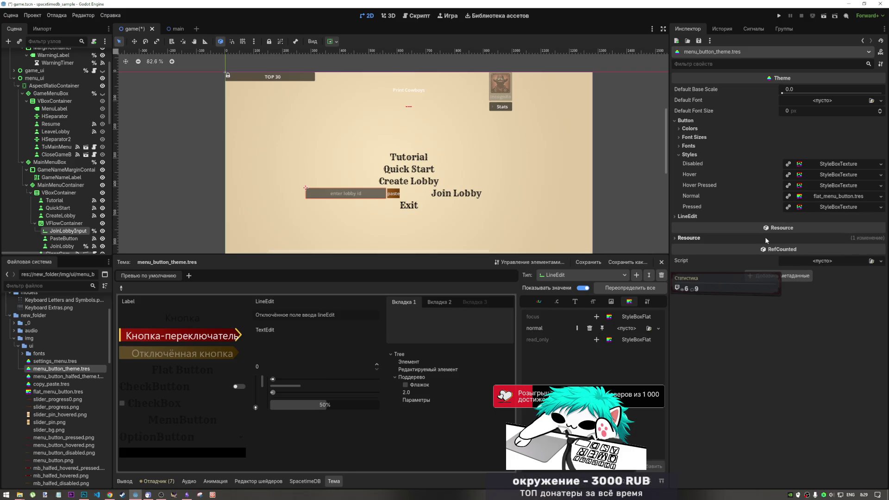
click(688, 217)
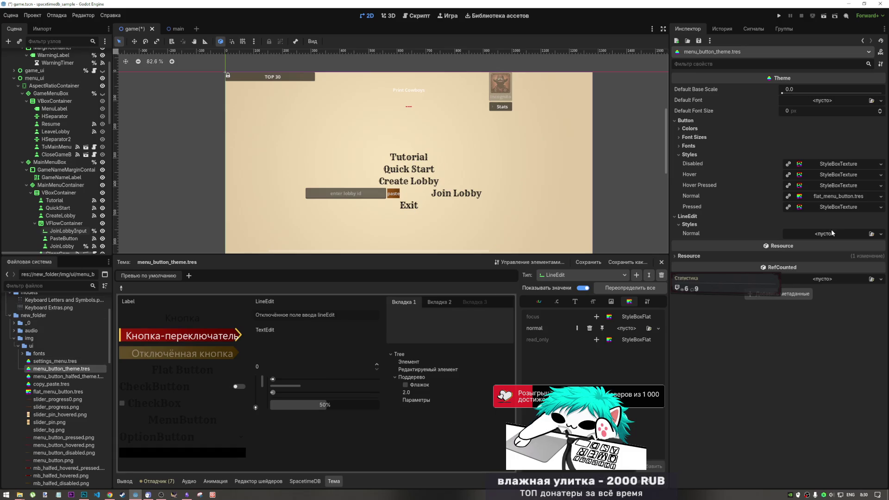
click(881, 235)
click(861, 267)
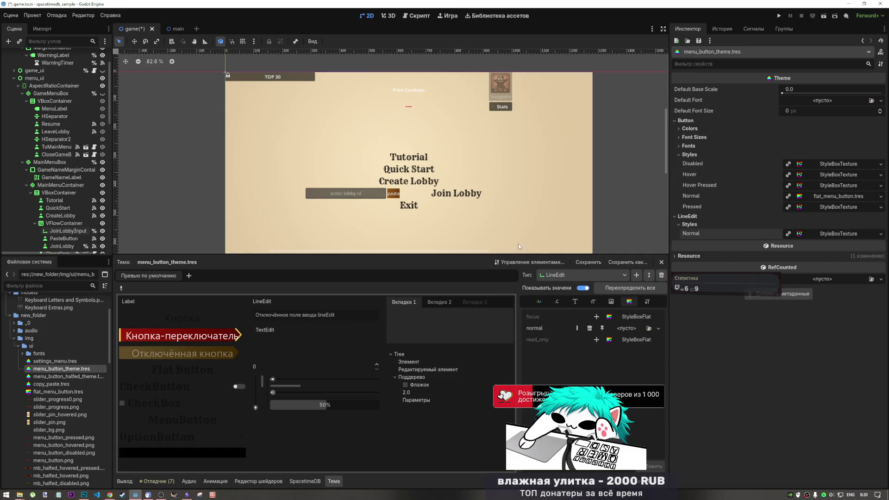
scroll(56, 370, down, 5)
mouse_move(44, 357)
mouse_down()
mouse_move(37, 359)
mouse_move(568, 337)
mouse_move(868, 245)
mouse_move(846, 235)
mouse_up()
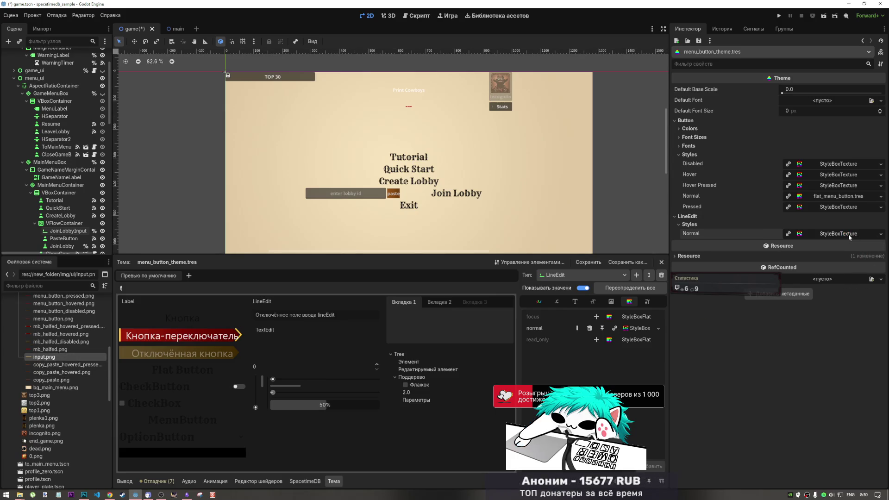
click(843, 234)
drag(60, 356, 829, 301)
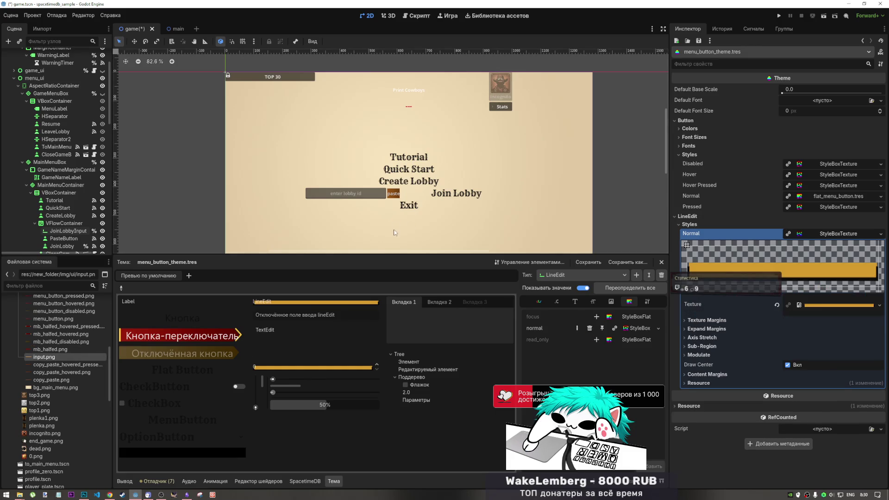
click(341, 196)
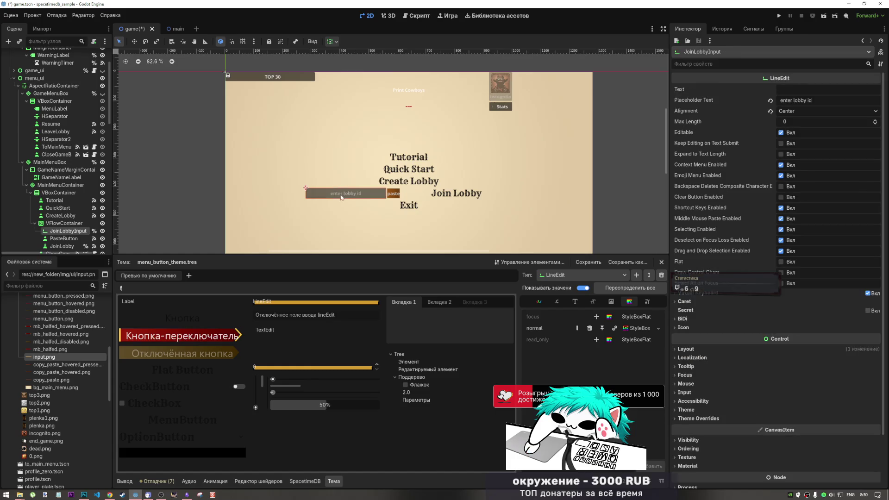
Drag menu_button_theme.tres onto JoinLobbyInput's Theme field to apply it.
click(687, 409)
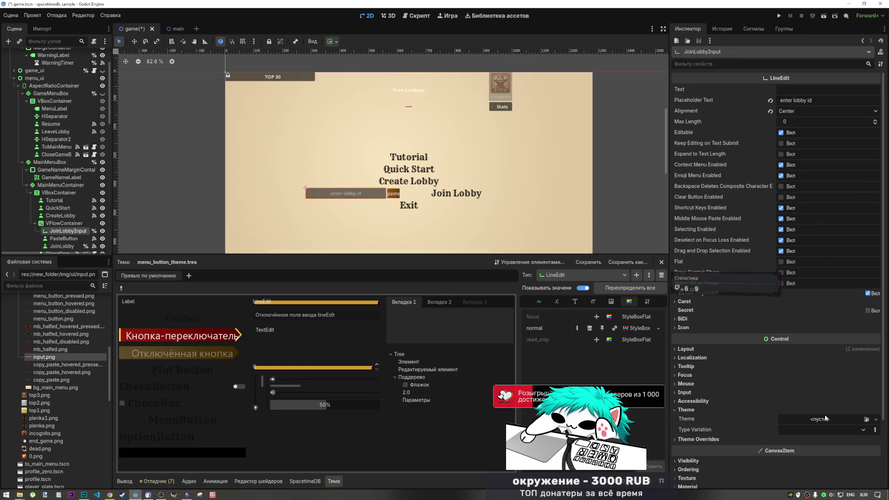
click(830, 420)
scroll(55, 370, up, 5)
click(61, 392)
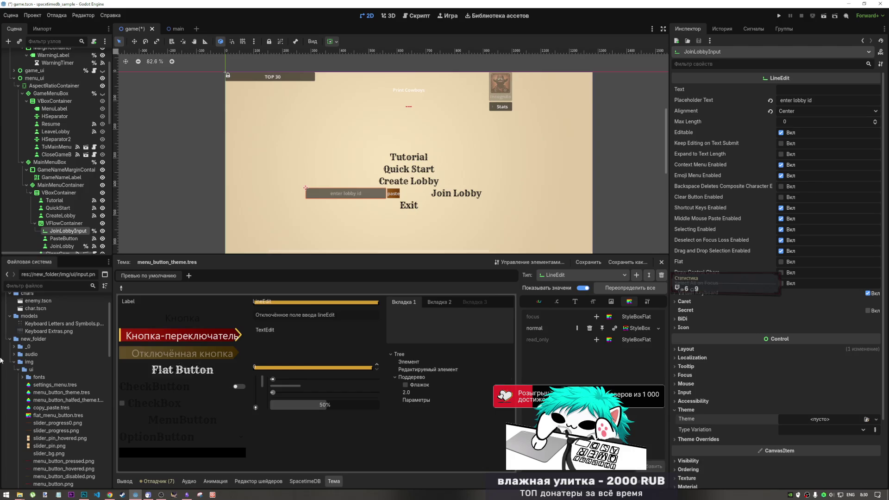
drag(62, 392, 801, 420)
scroll(361, 187, up, 5)
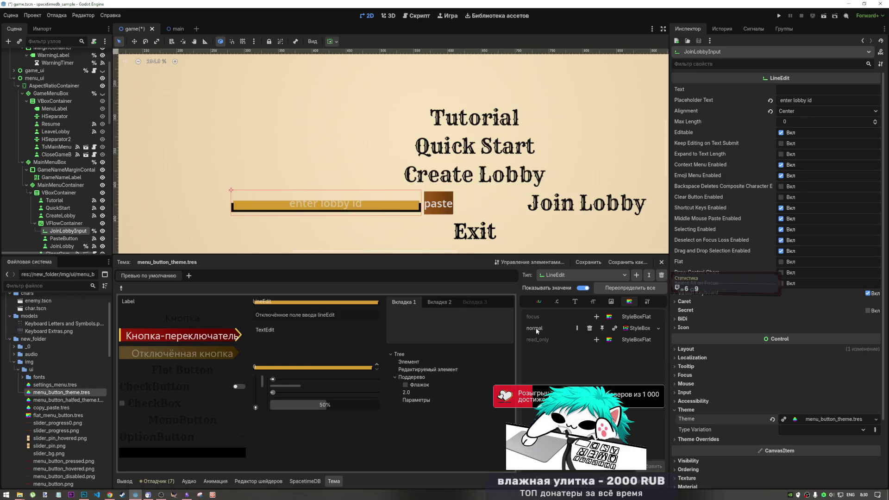
Give the LineEdit type the Rye-Regular.ttf font in menu_button_theme.tres.
click(577, 301)
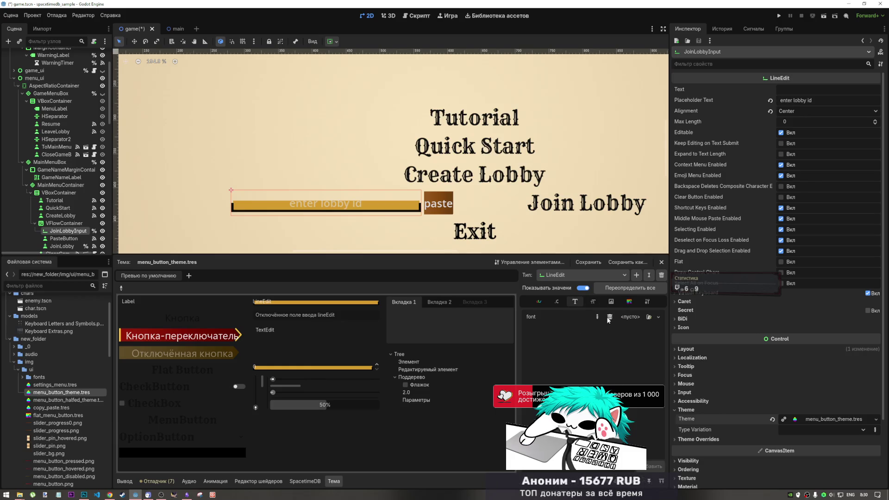
scroll(23, 379, up, 3)
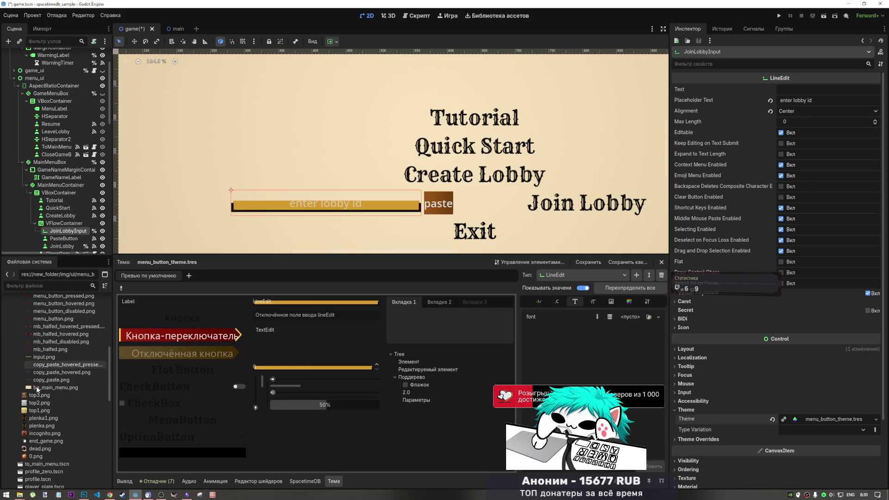
click(24, 379)
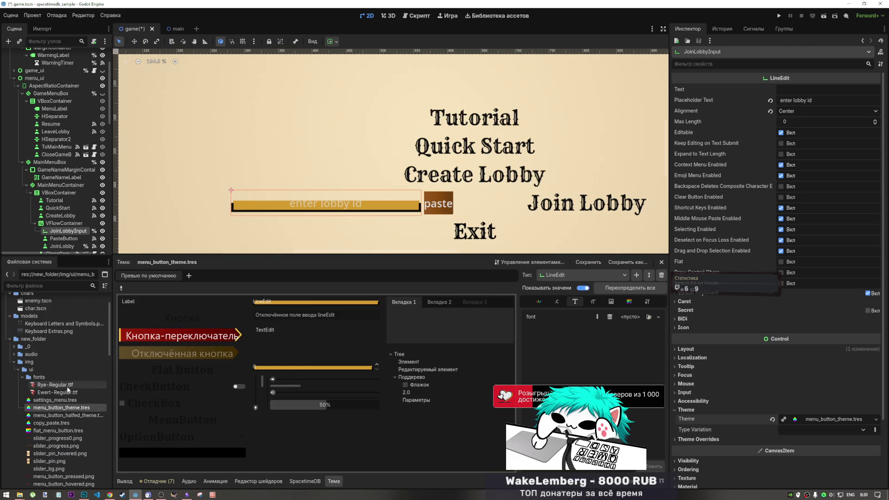
mouse_move(54, 385)
mouse_down()
mouse_move(185, 386)
mouse_move(621, 327)
mouse_up()
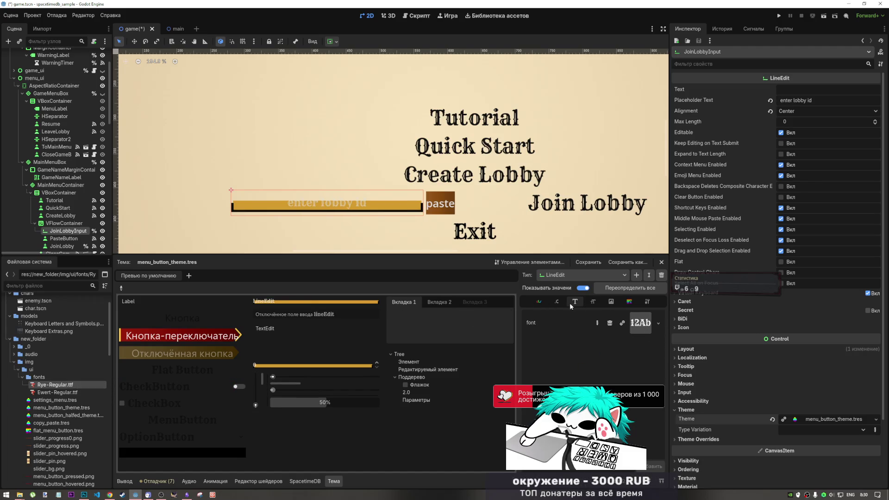
click(539, 302)
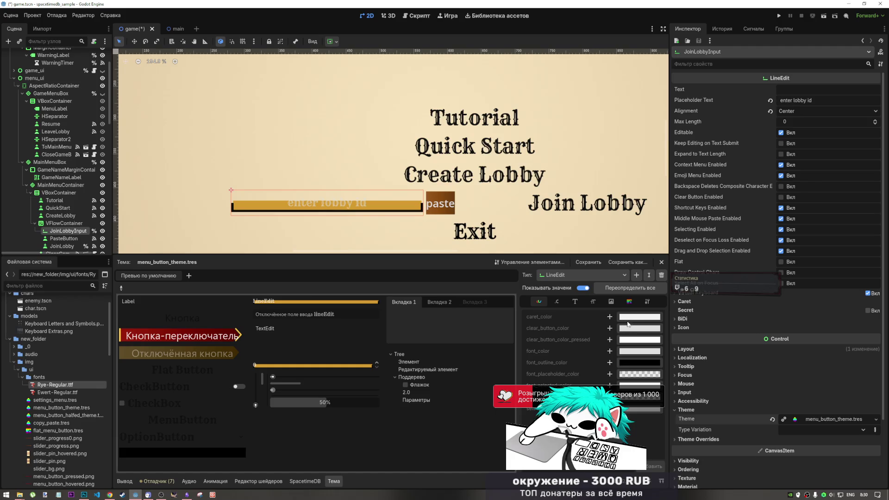
click(54, 407)
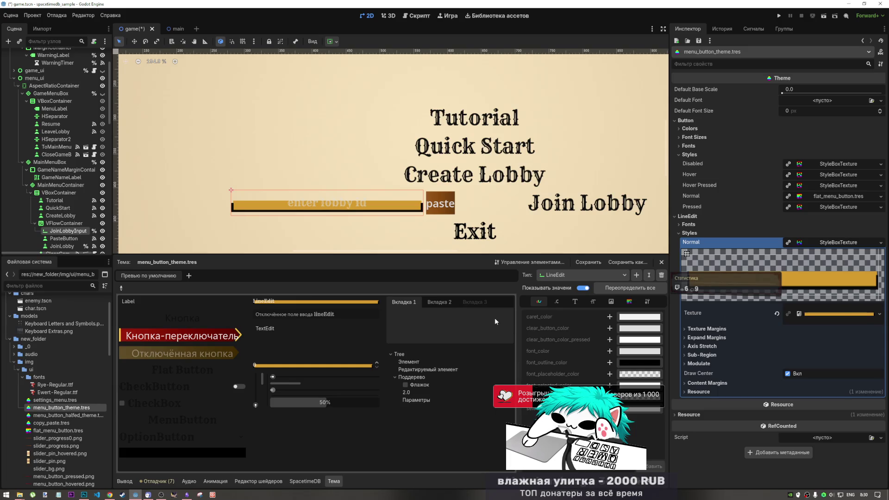
click(829, 242)
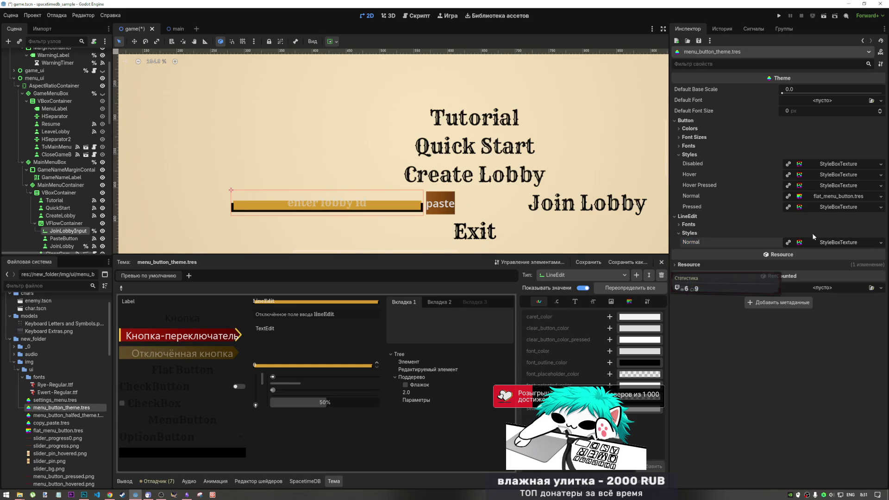
click(759, 129)
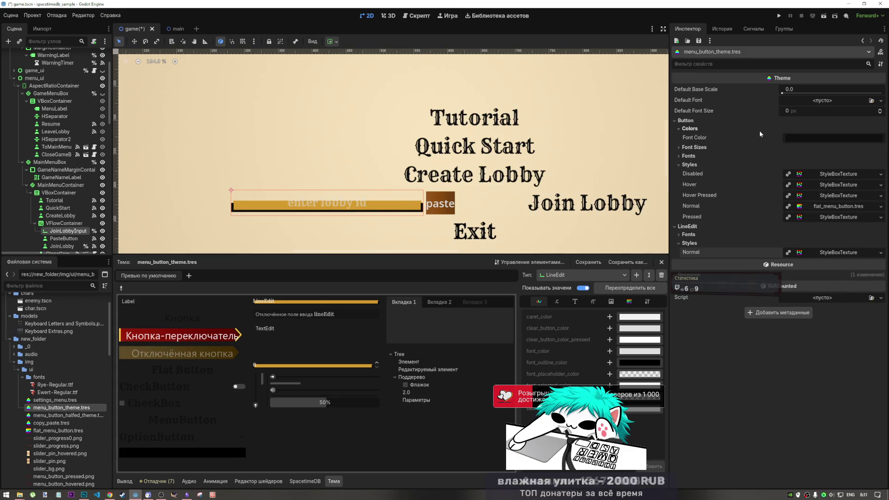
click(814, 138)
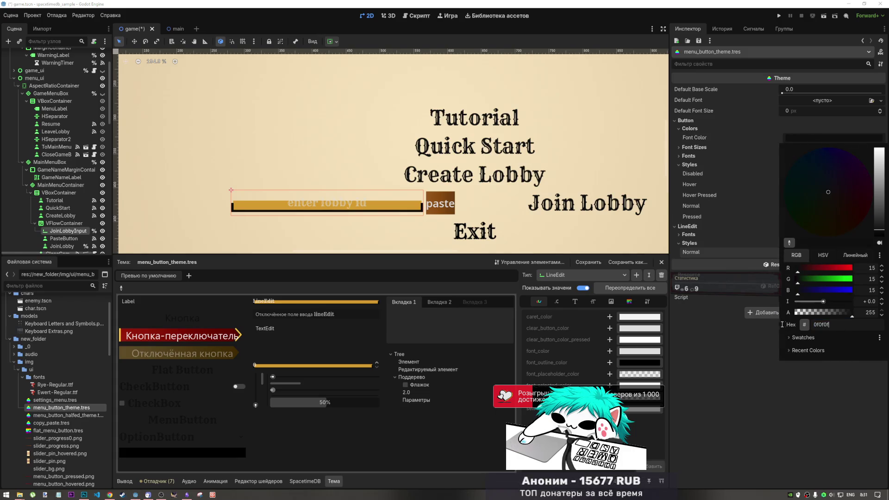
click(798, 395)
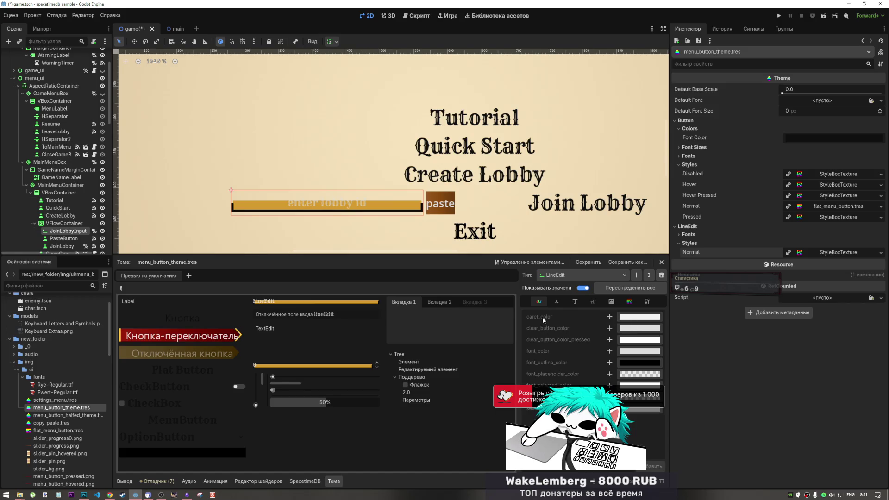
mouse_move(542, 317)
click(610, 351)
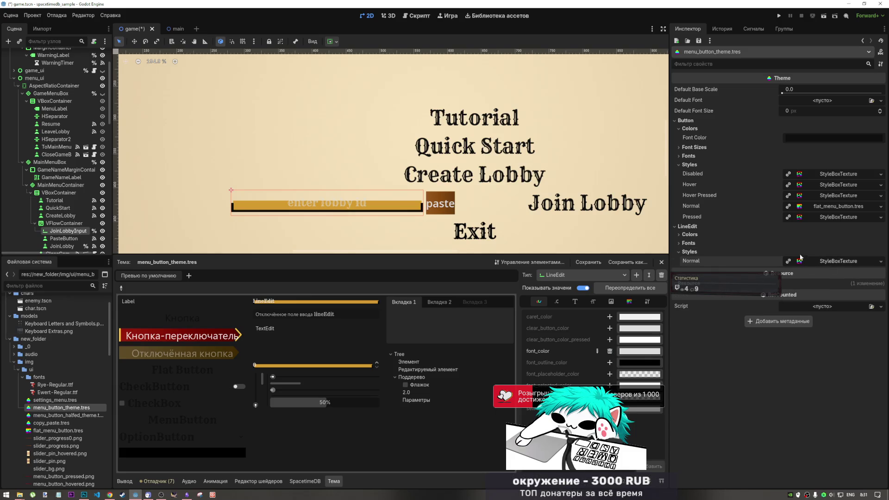
Set the LineEdit font colour override to near-black 0f0f0f.
click(743, 242)
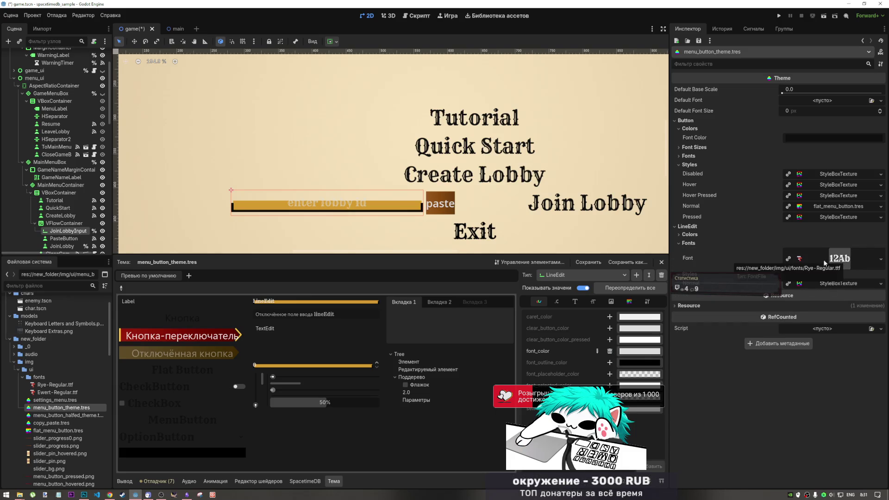
click(696, 243)
click(692, 234)
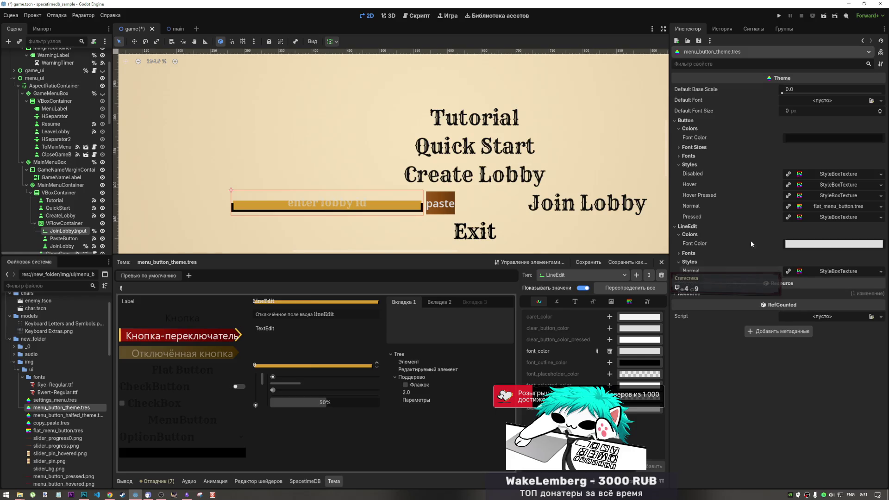
click(825, 244)
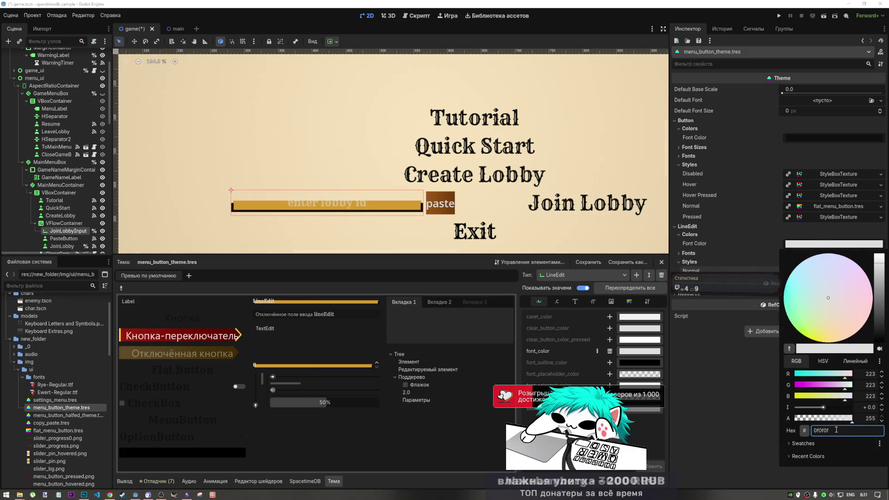
key(Return)
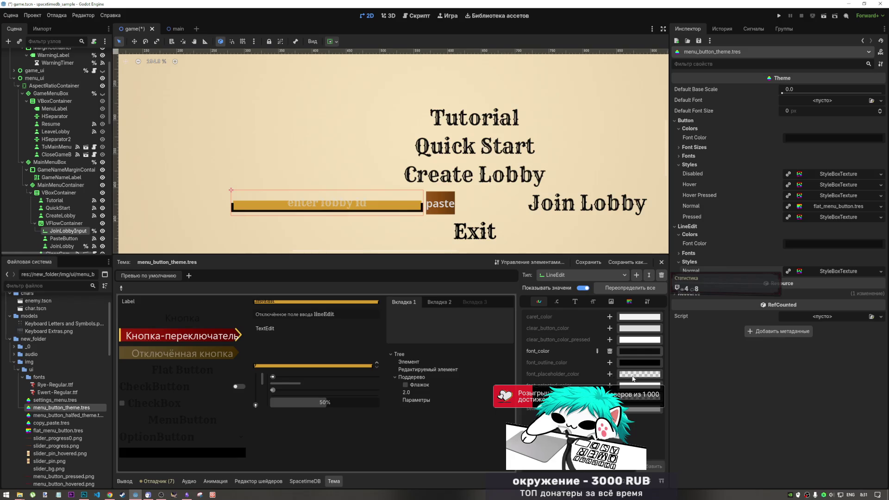
Add a LineEdit placeholder colour override and darken it to translucent grey 72727299.
click(609, 374)
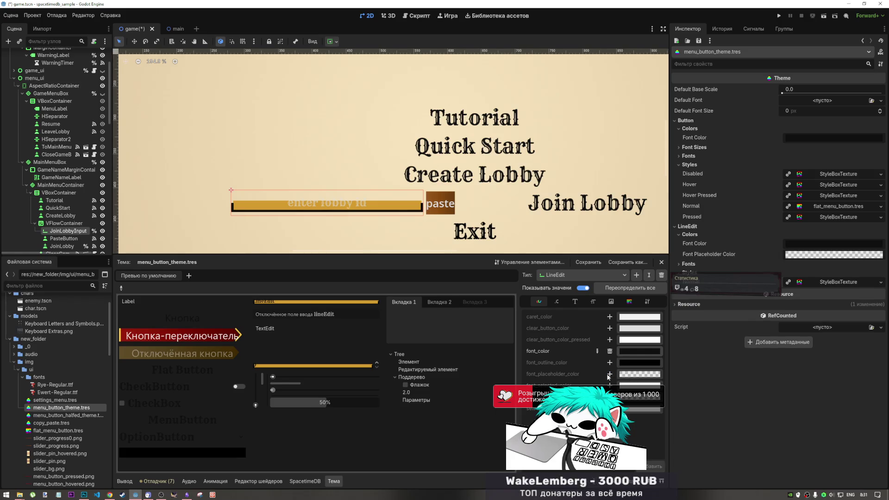
click(806, 255)
drag(880, 276, 883, 319)
key(Escape)
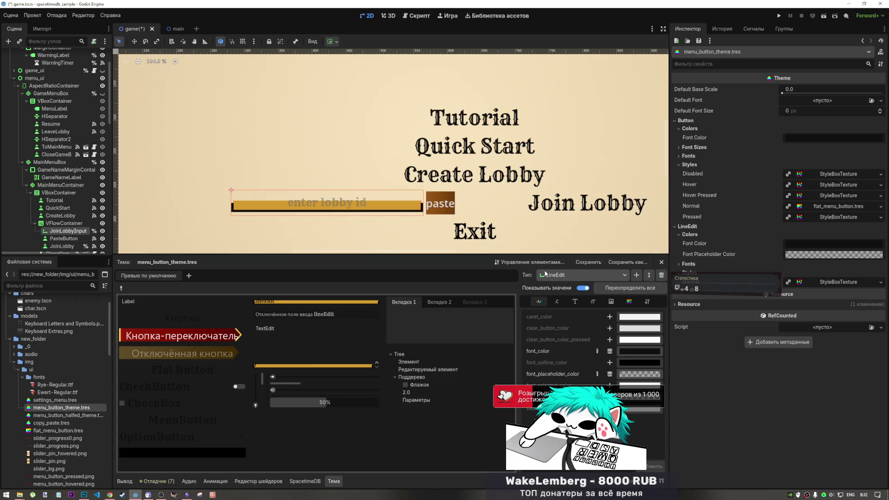
click(440, 204)
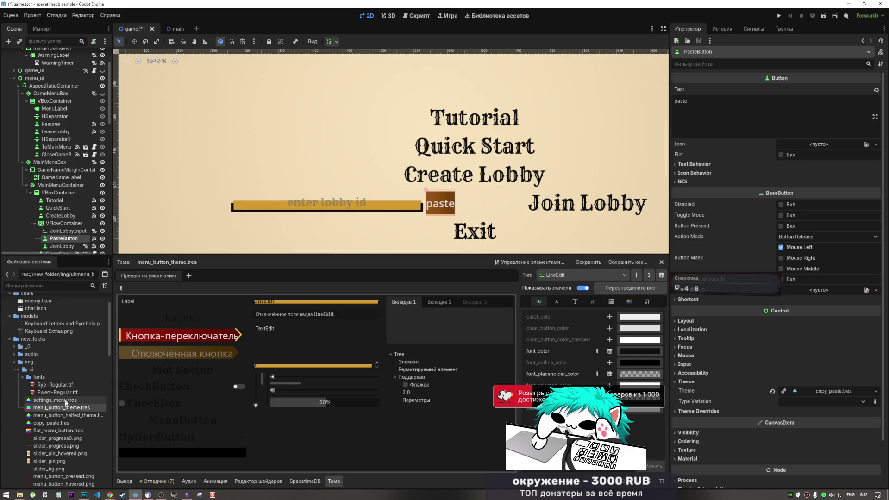
Open copy_paste.tres and set Rye-Regular as its Button font override.
scroll(829, 354, down, 3)
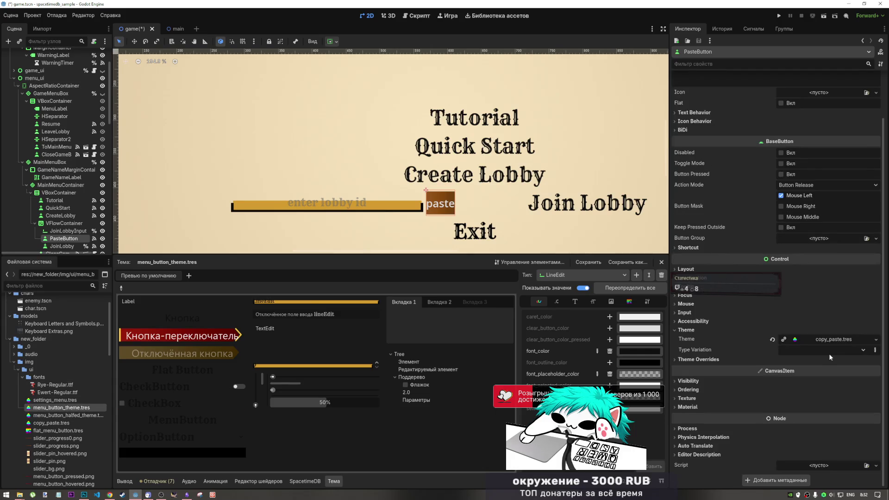
click(53, 423)
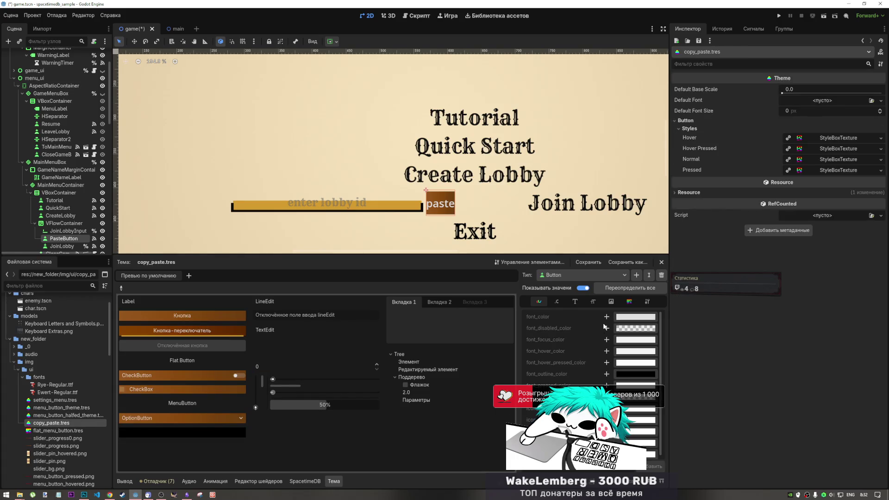
click(574, 300)
click(610, 317)
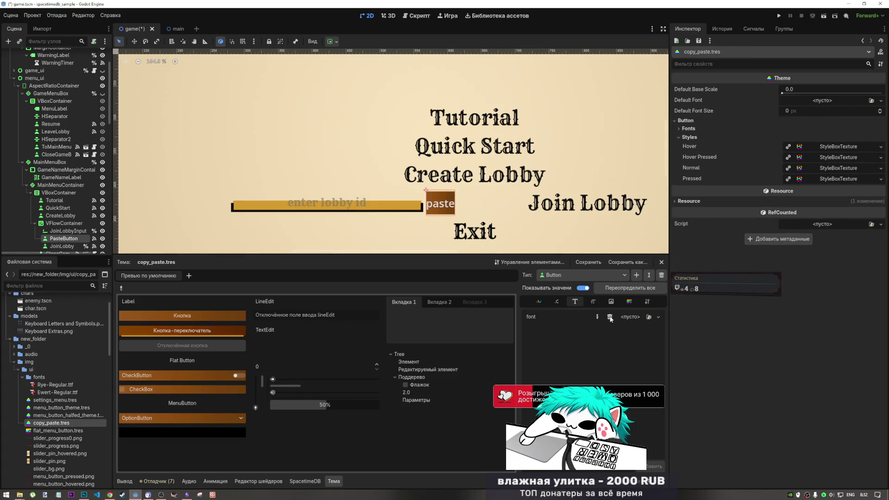
click(689, 129)
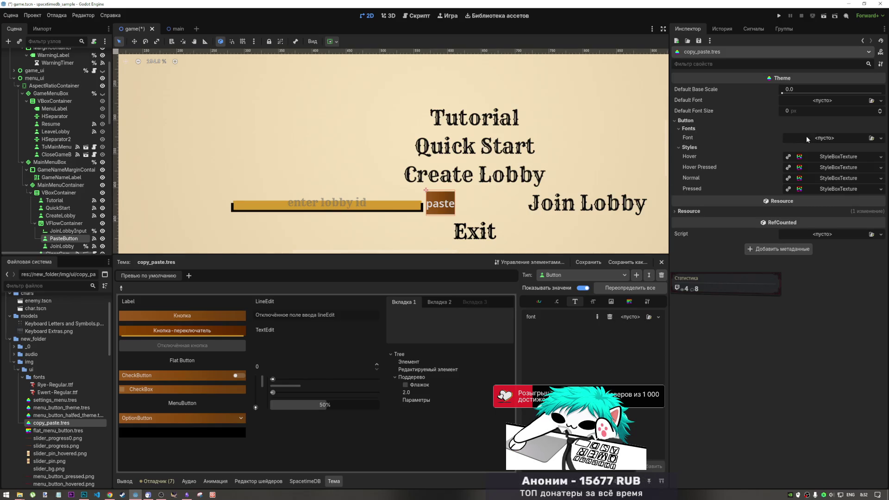
click(53, 385)
mouse_move(53, 386)
mouse_down()
mouse_move(399, 356)
mouse_move(632, 319)
mouse_up()
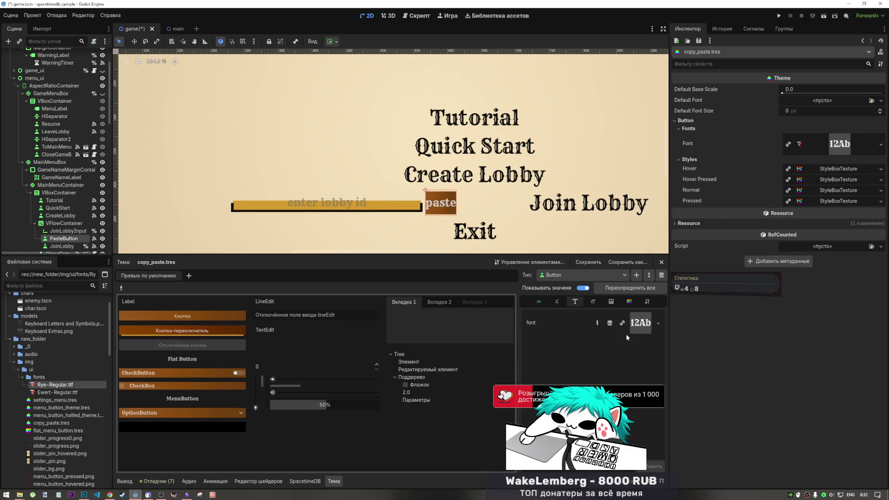
scroll(349, 213, down, 4)
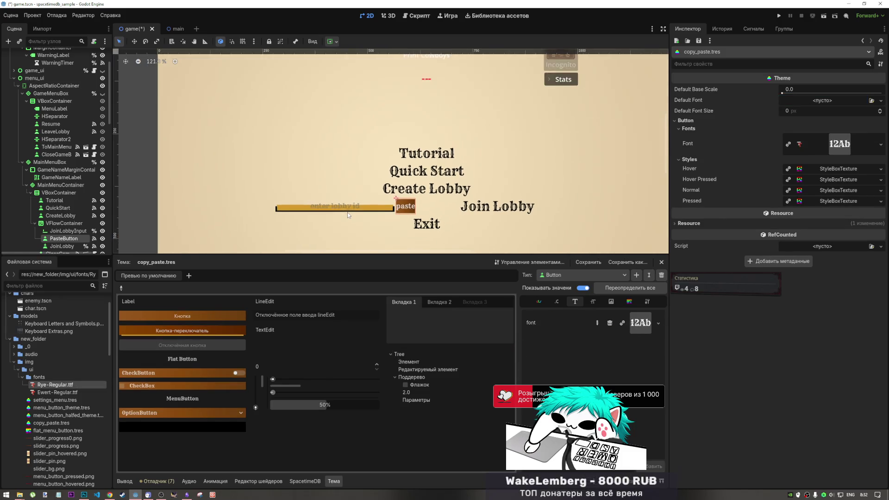
scroll(348, 210, down, 5)
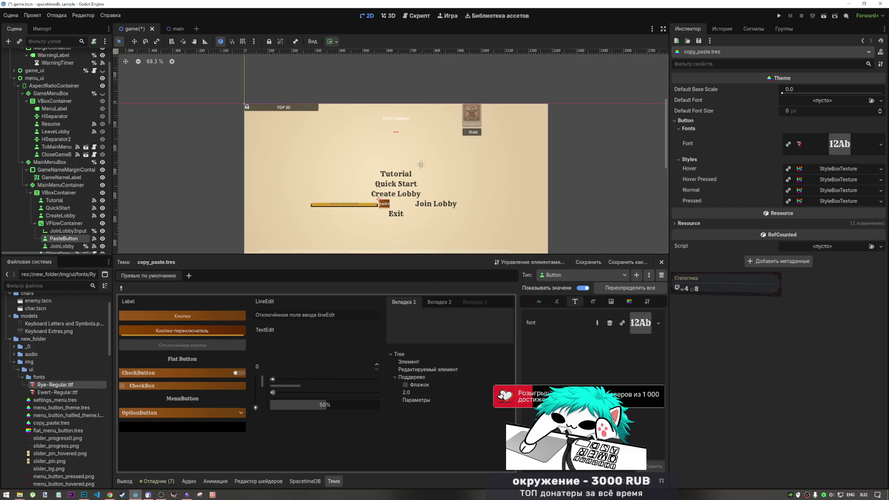
scroll(433, 105, up, 4)
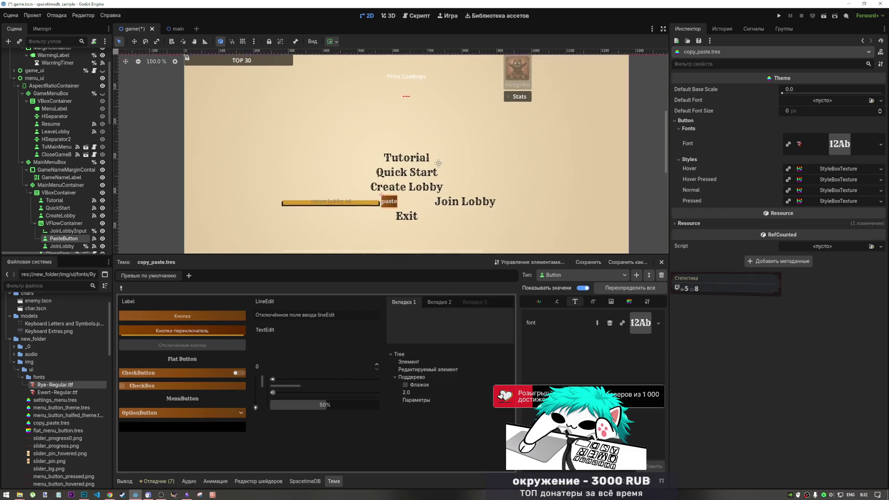
drag(455, 162, 467, 209)
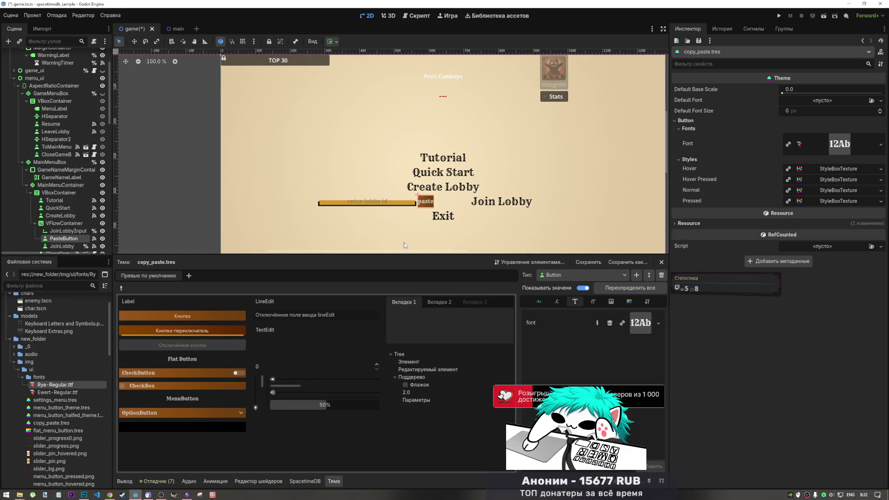
Select JoinLobby and drag its container Stretch Ratio down to 0.6, then deselect it.
click(487, 205)
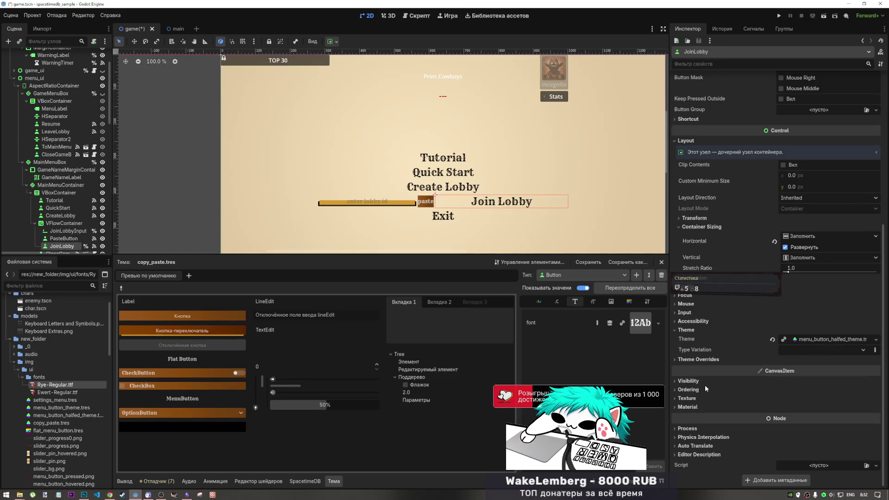
scroll(701, 284, up, 5)
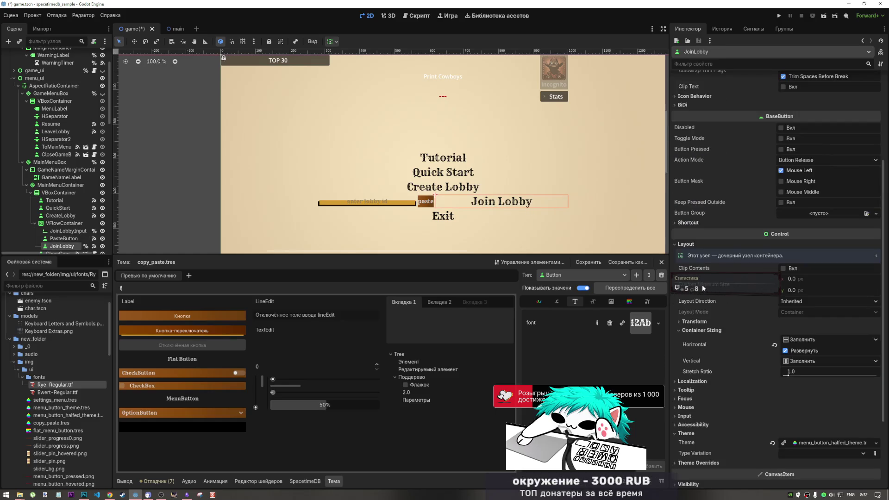
drag(794, 375, 786, 375)
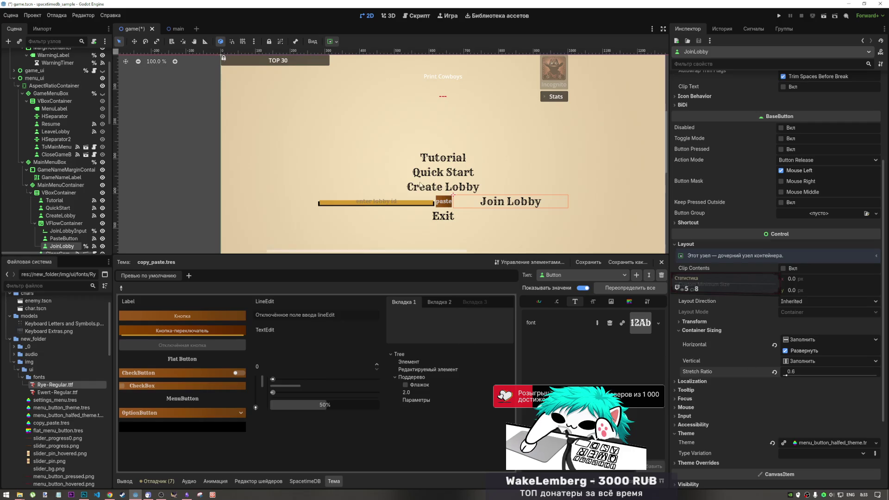
scroll(419, 185, down, 4)
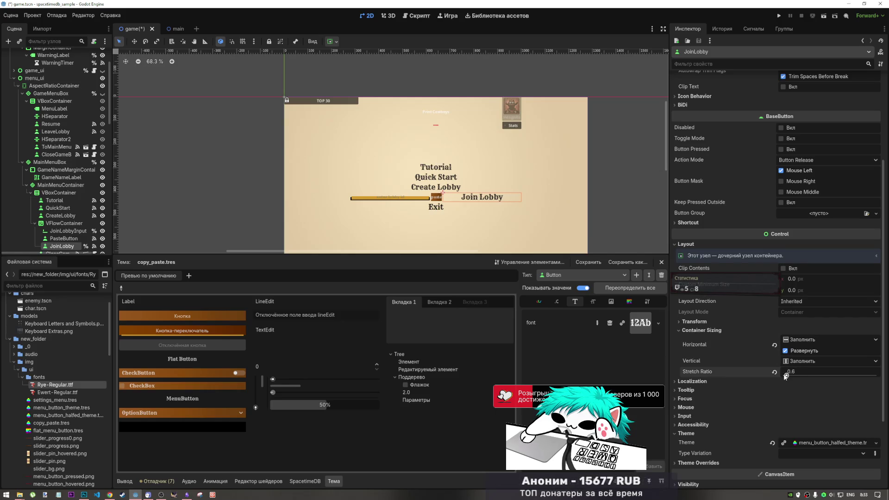
click(543, 77)
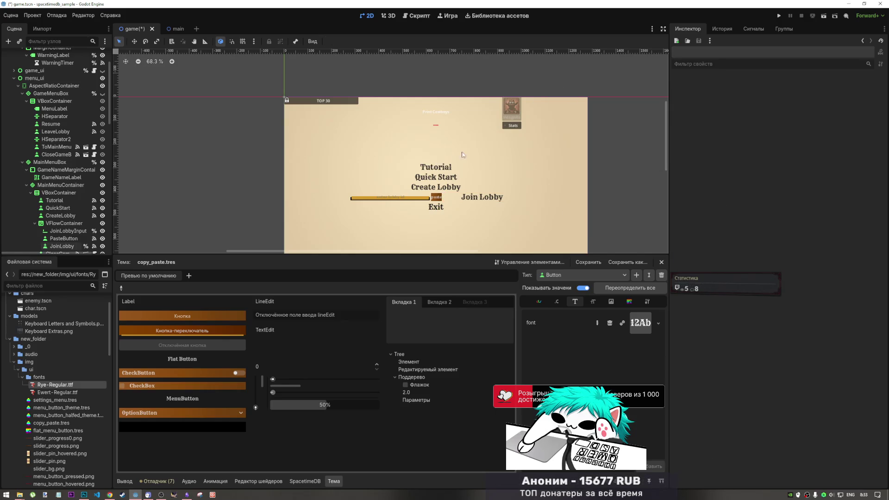
Open the paste button's copy_paste.tres theme and browse its tabs to the Button constants.
scroll(441, 203, up, 11)
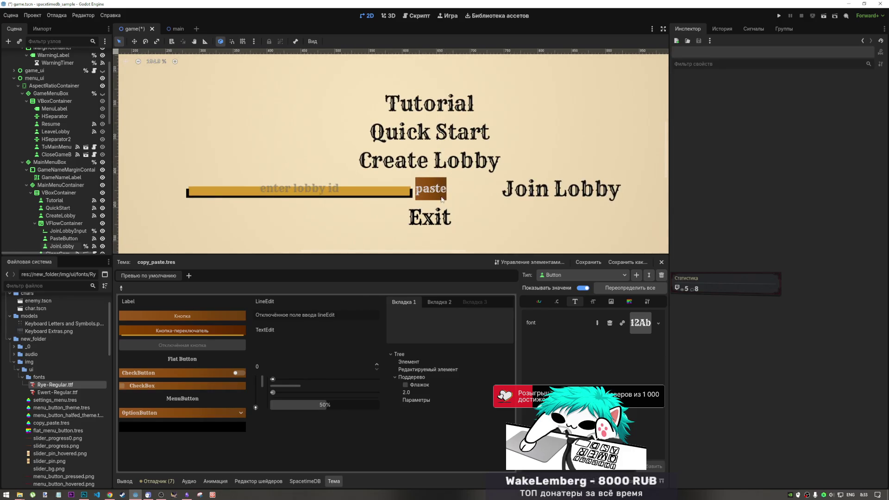
click(439, 190)
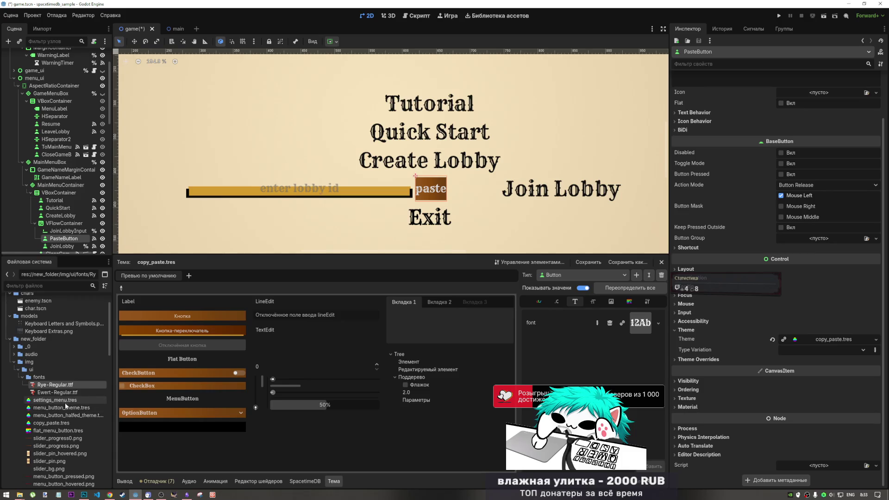
click(51, 423)
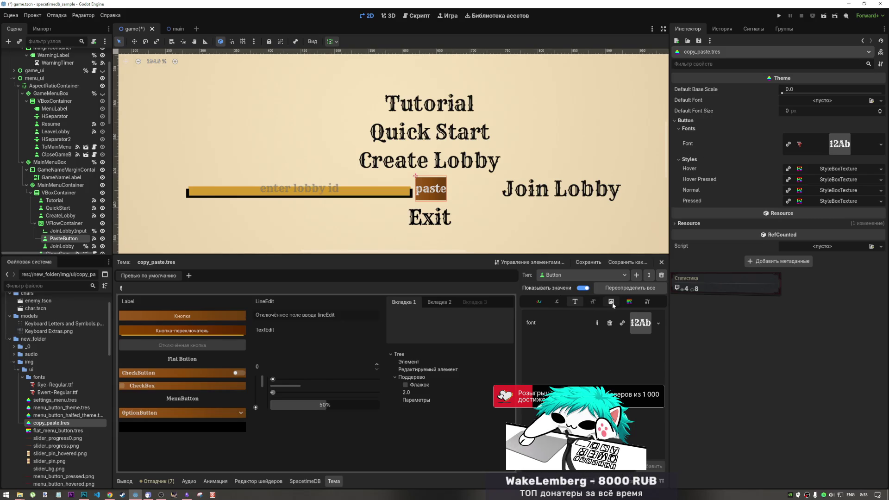
click(593, 302)
click(647, 302)
click(627, 303)
click(594, 302)
click(568, 301)
click(541, 303)
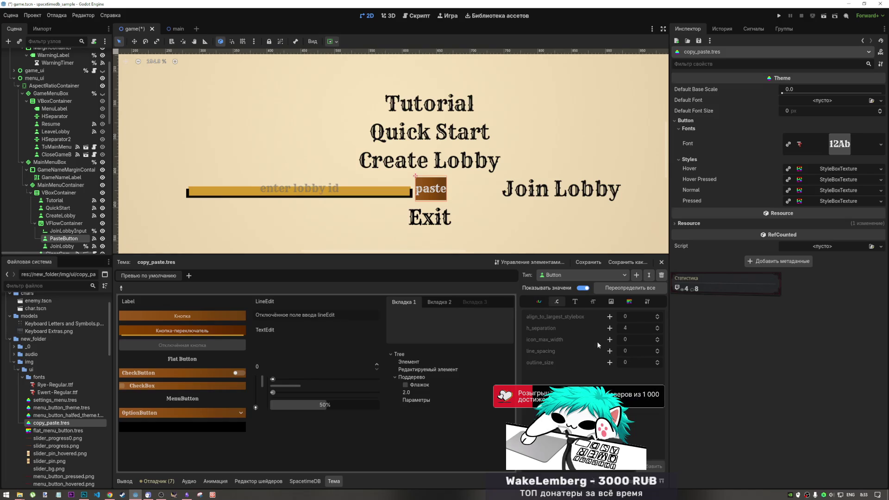
Override align_to_largest_stylebox with value 1, discarding a trial h_separation override.
mouse_move(625, 327)
mouse_down()
mouse_move(638, 326)
mouse_move(626, 329)
mouse_up()
click(608, 328)
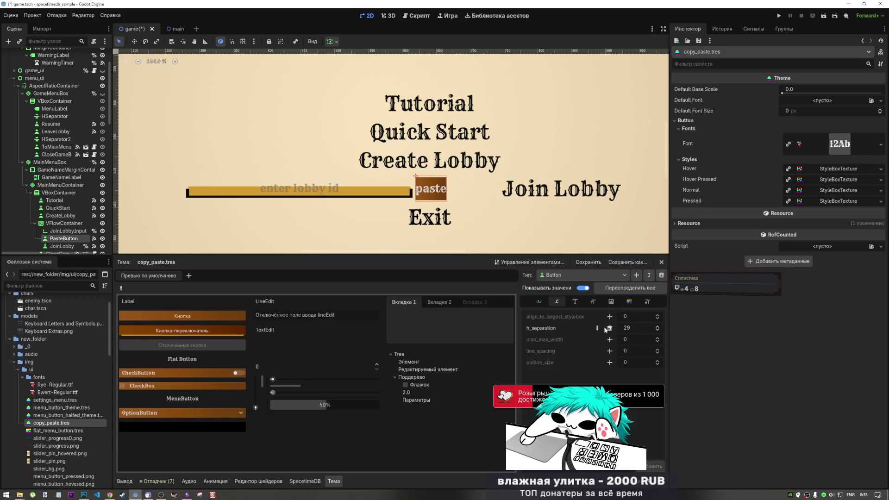
click(609, 317)
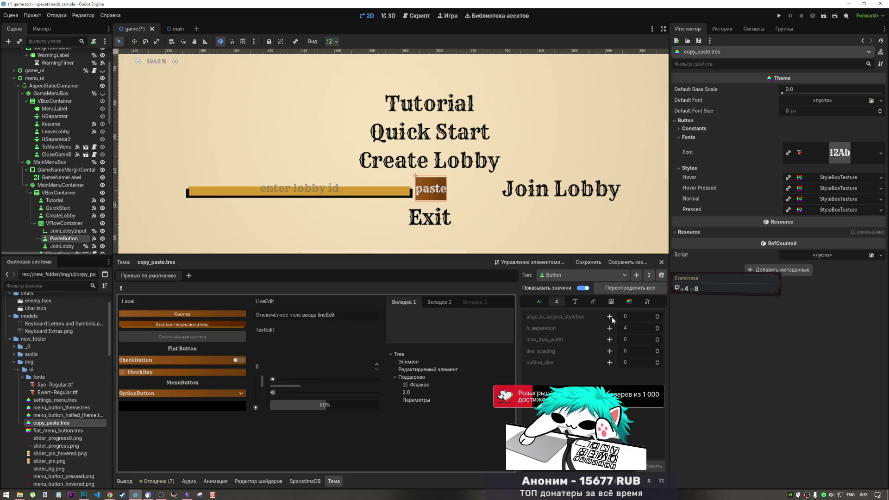
click(706, 129)
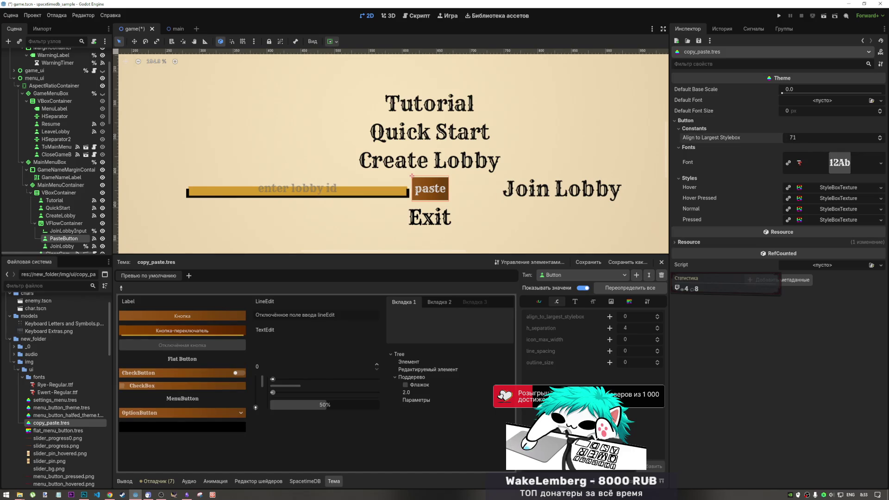
drag(796, 137, 799, 141)
click(798, 141)
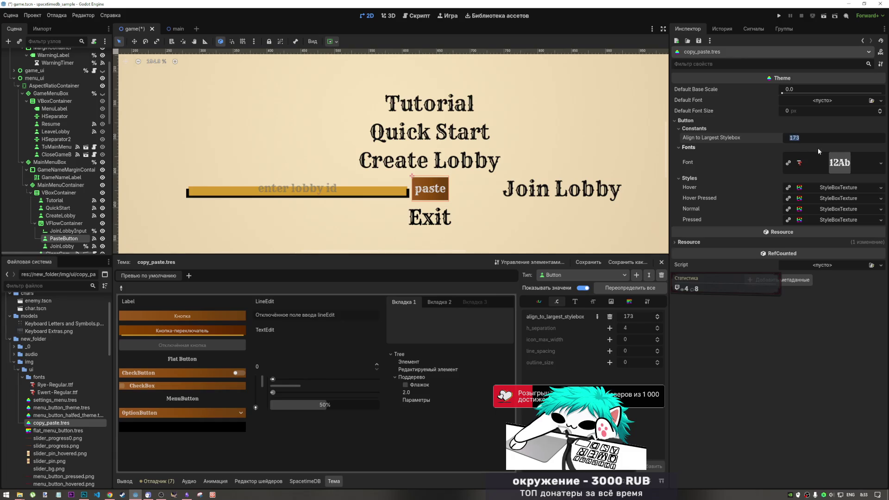
key(Return)
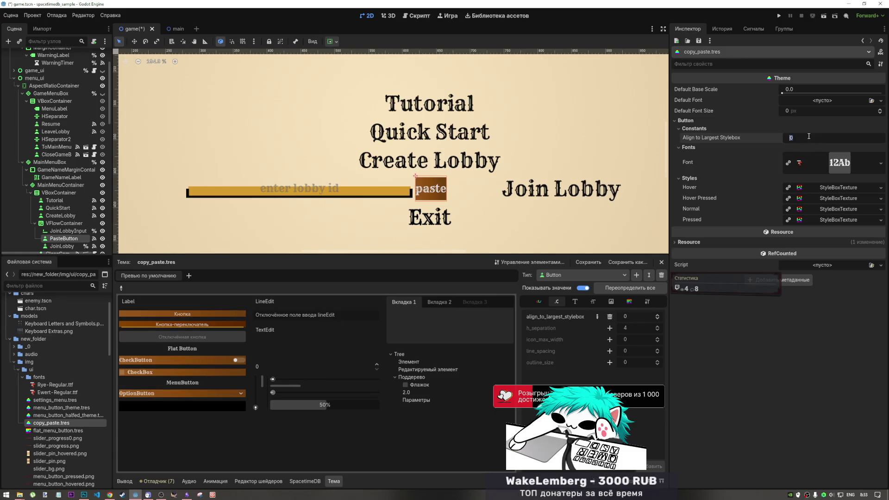
text(1)
key(Return)
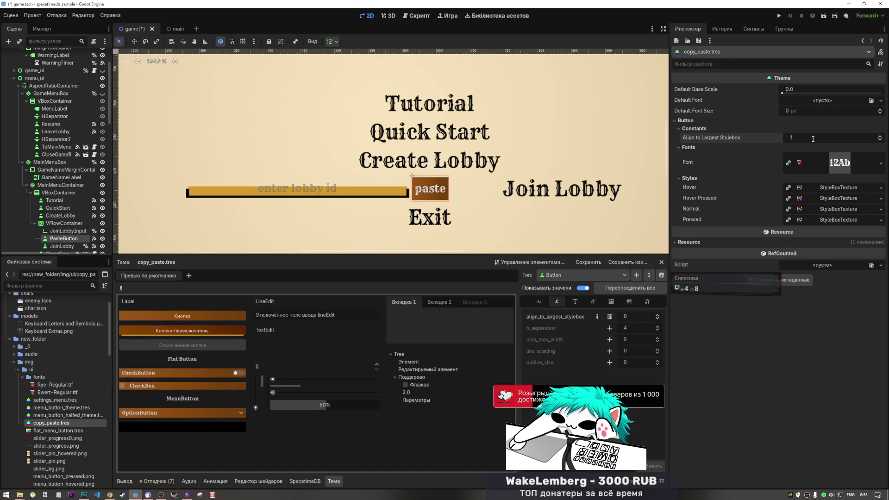
Try an icon_max_width override of 34, then remove it again.
click(609, 340)
drag(815, 148, 786, 148)
drag(831, 148, 815, 148)
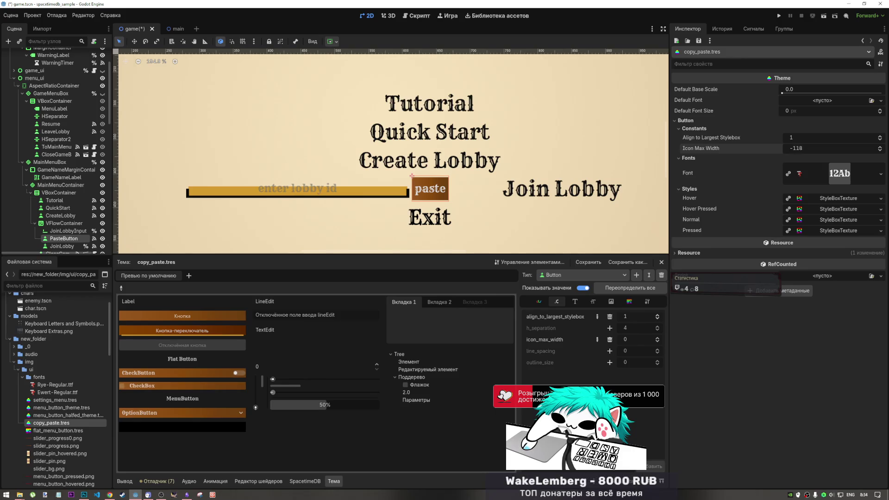
drag(819, 148, 819, 148)
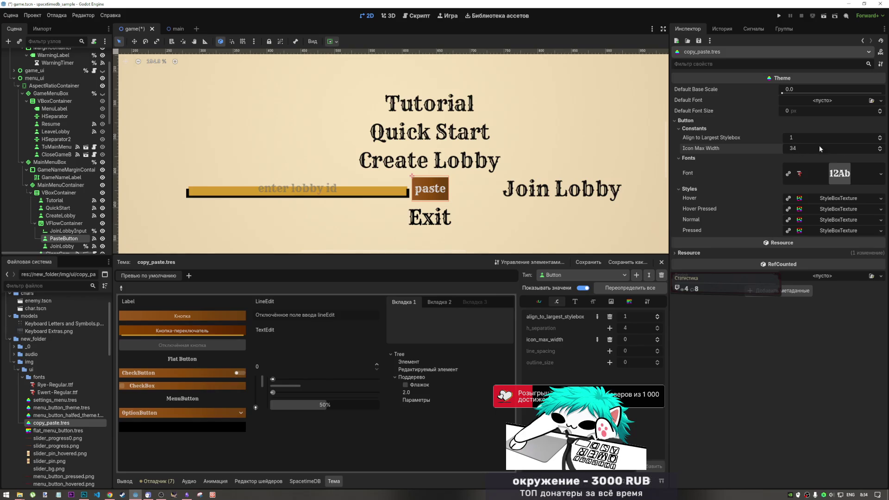
click(803, 149)
click(610, 340)
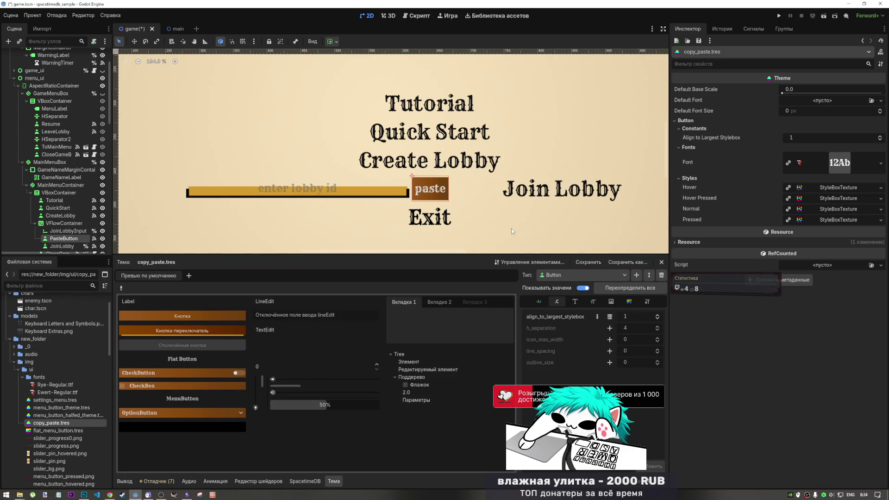
Select the paste button beside the lobby ID field in the scene.
scroll(450, 220, down, 3)
scroll(443, 198, up, 3)
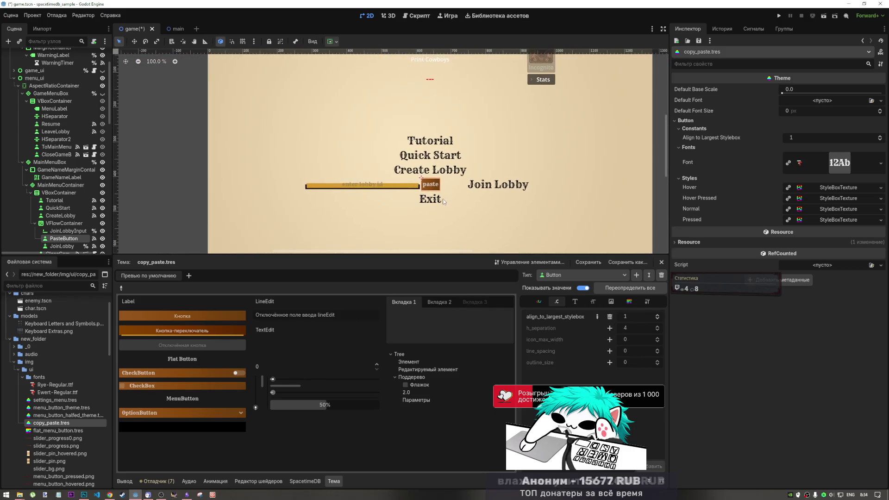
scroll(443, 198, up, 2)
scroll(440, 224, down, 2)
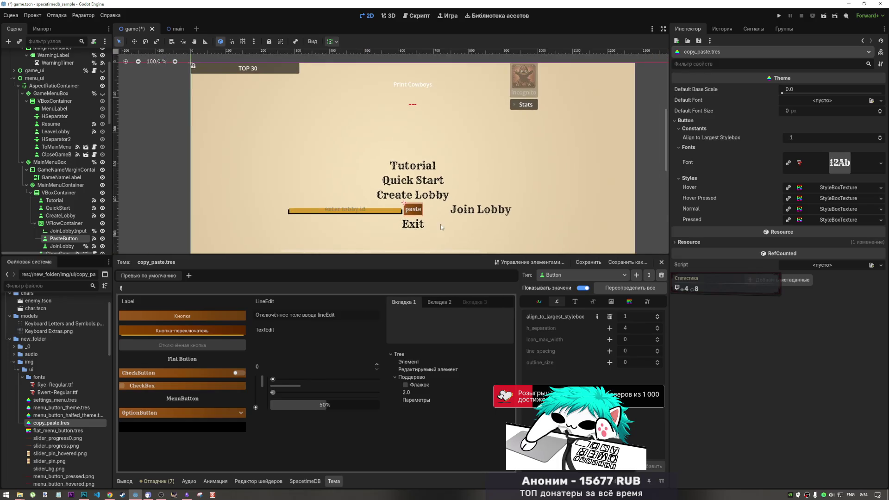
scroll(440, 224, up, 4)
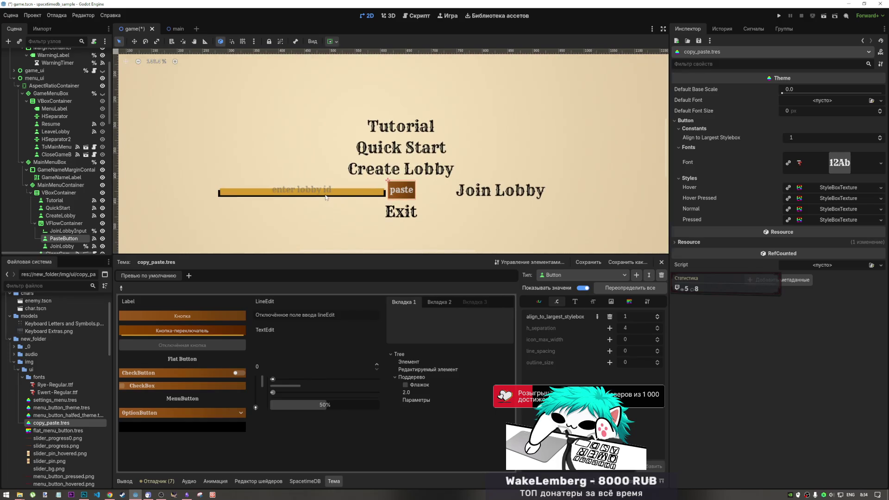
click(326, 195)
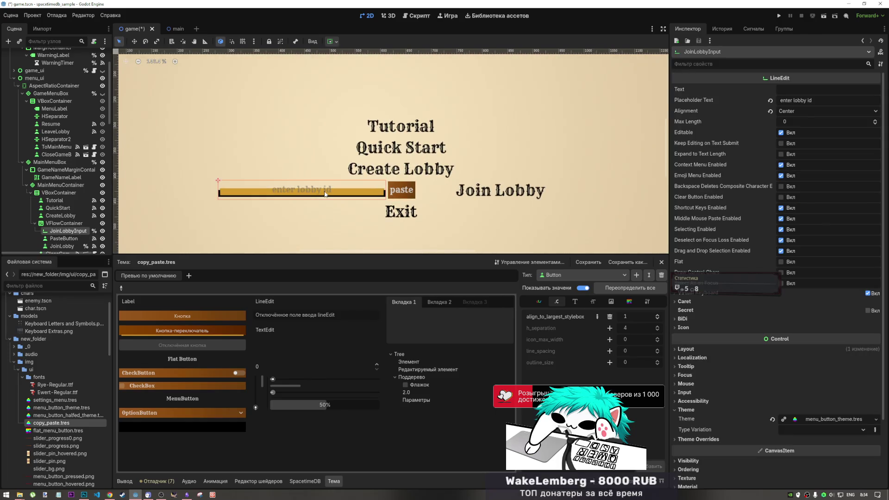
click(414, 194)
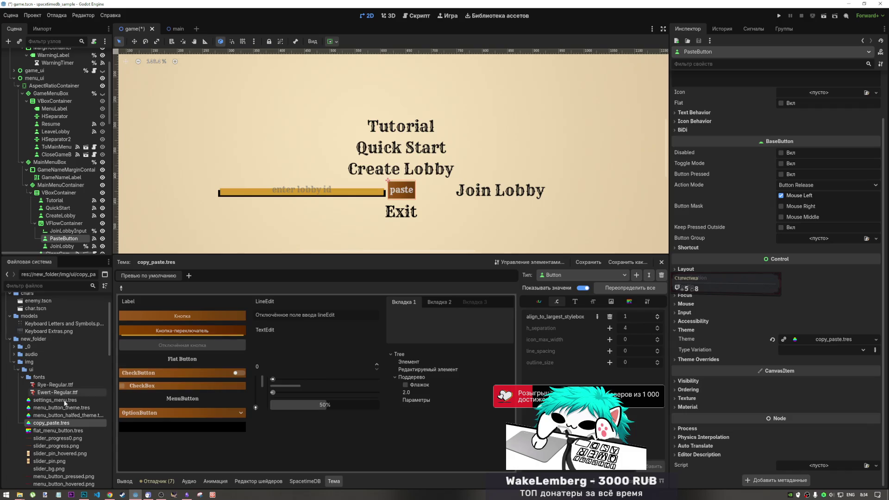
Override the Button font_color in copy_paste.tres, then bring up the Obsidian MOODBOARD.
double_click(51, 423)
click(629, 302)
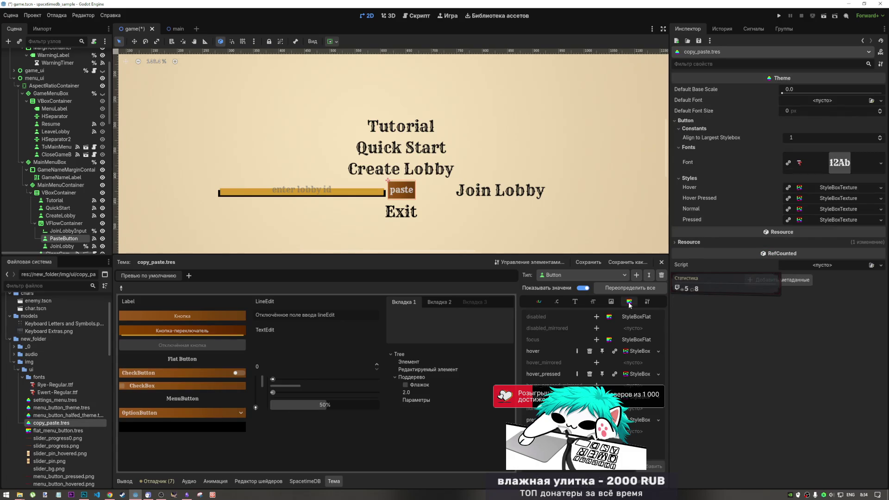
click(587, 304)
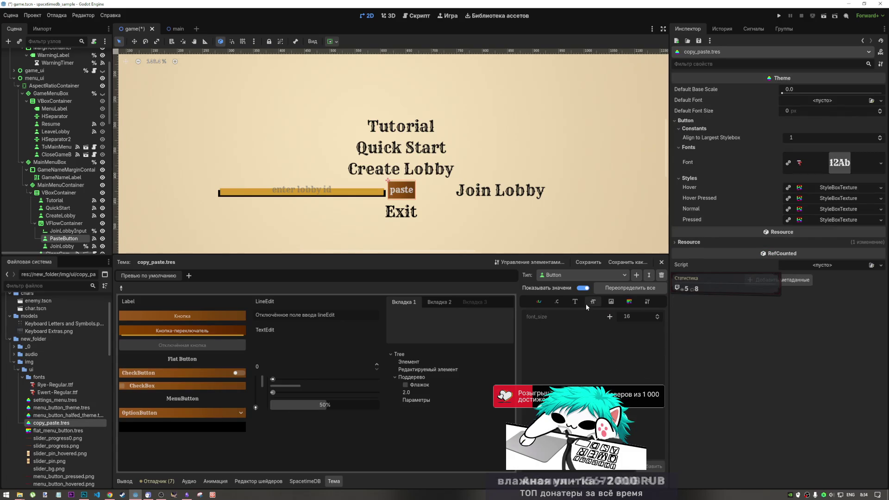
click(630, 302)
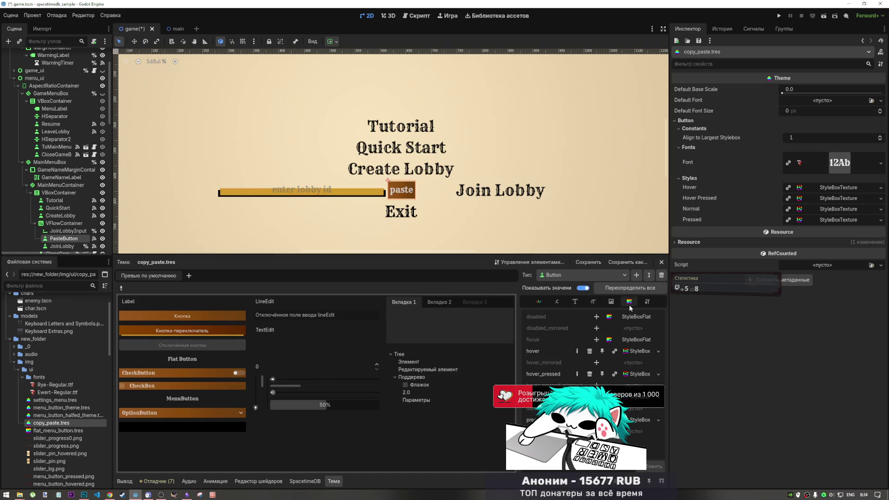
click(541, 303)
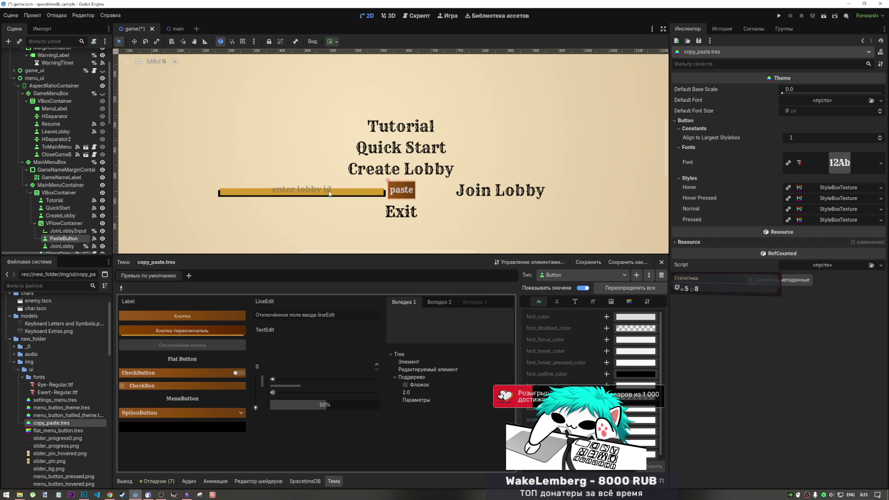
click(607, 317)
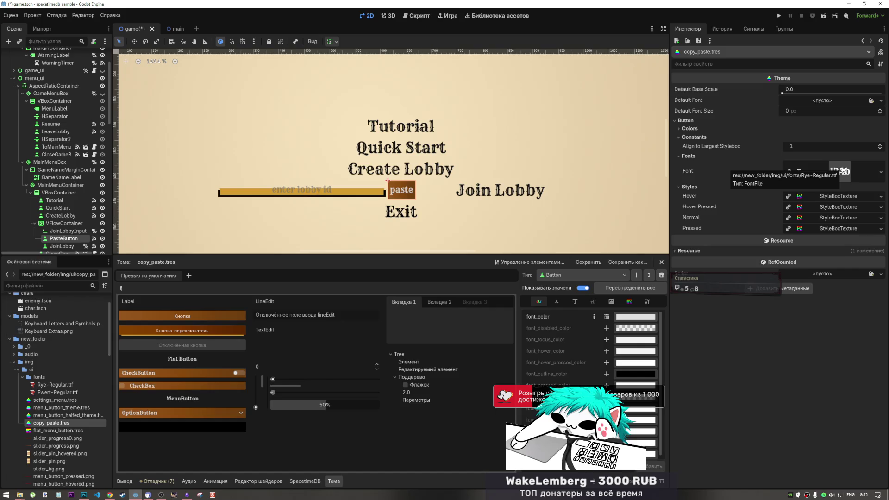
click(187, 494)
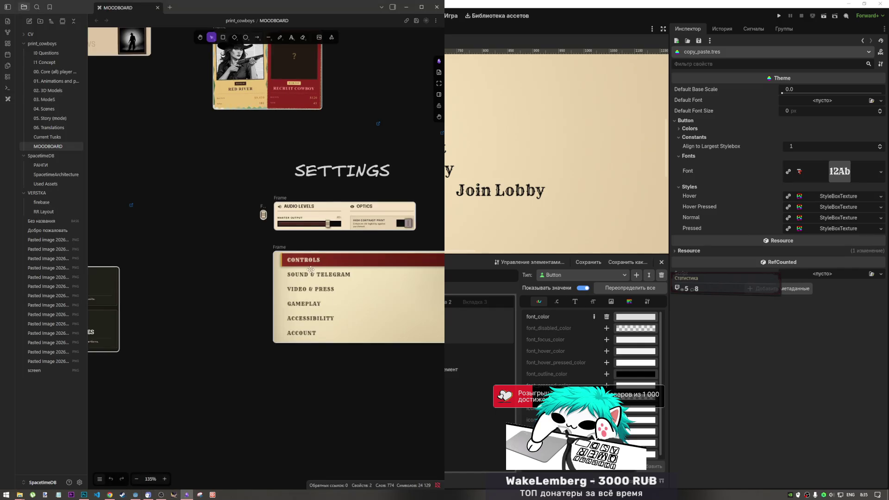
Leave the Obsidian MOODBOARD and return to the Godot editor with copy_paste.tres.
scroll(311, 269, up, 3)
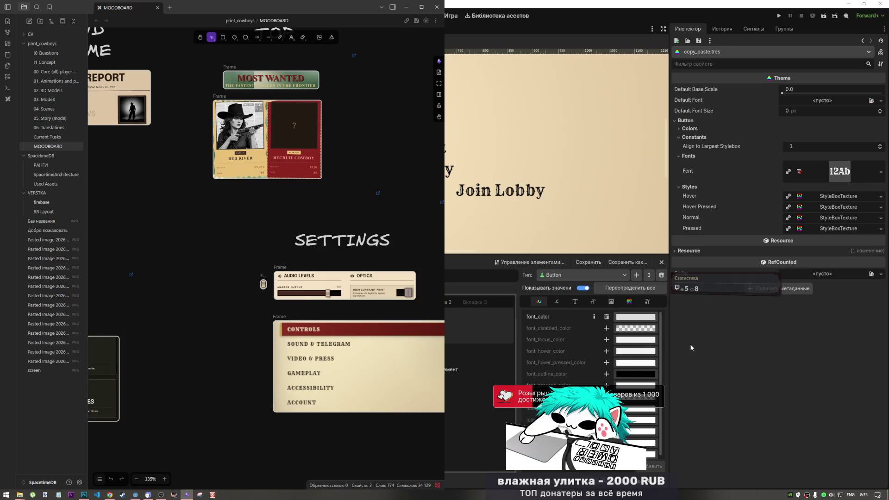
click(637, 343)
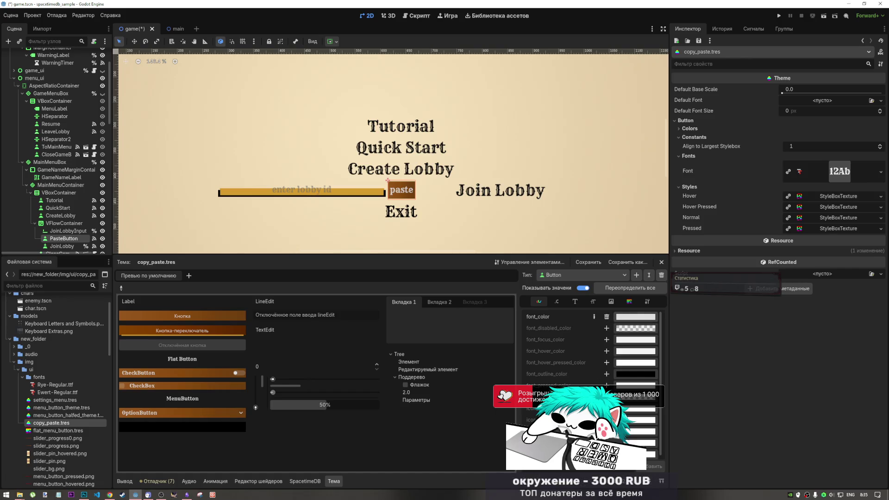
Add a Button font_hover_color override of 0f0f0f, then select the JoinLobbyInput node.
click(605, 352)
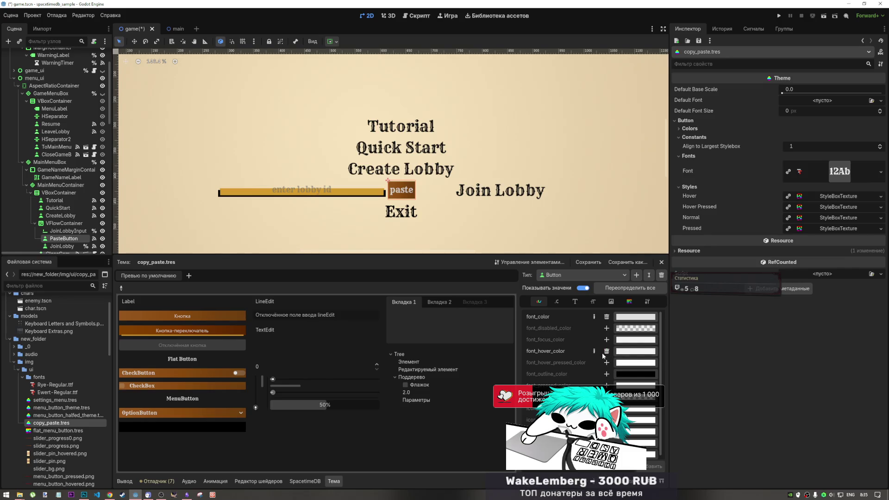
click(627, 353)
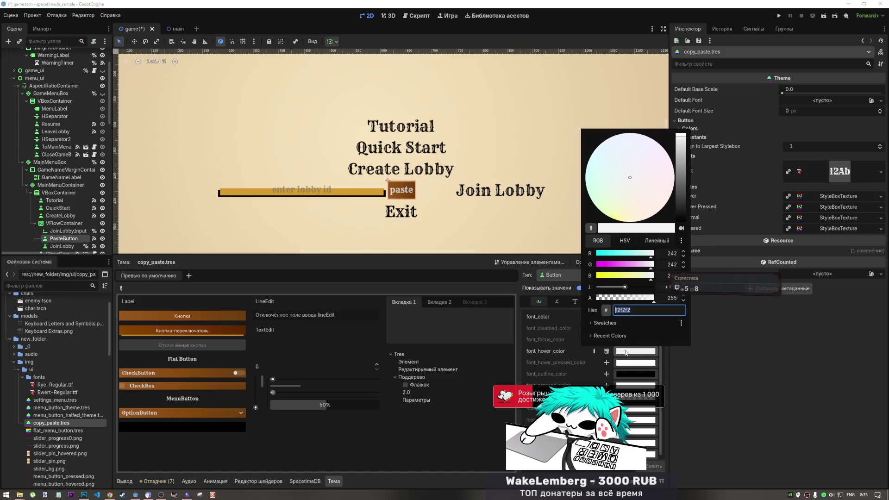
click(621, 310)
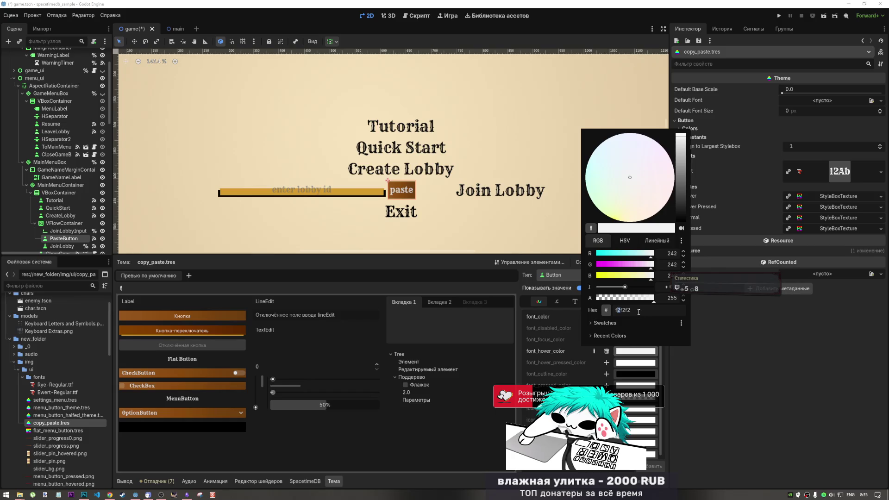
text(0f0f0f)
key(Return)
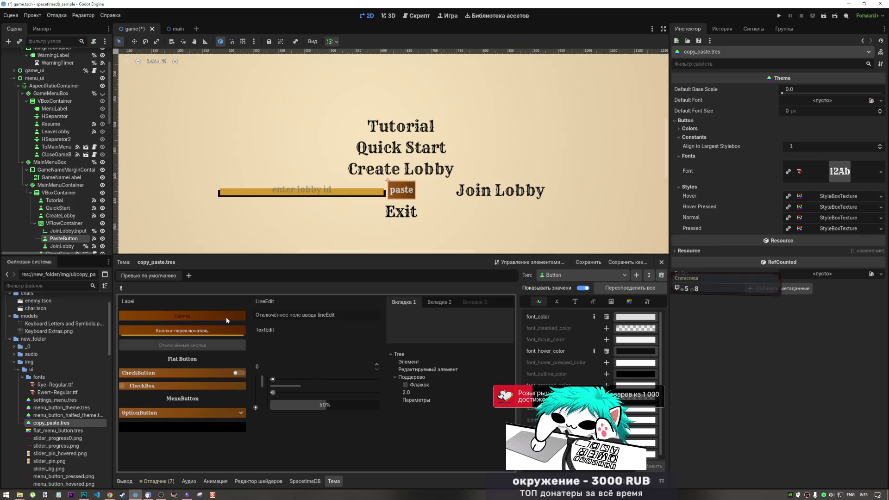
click(68, 230)
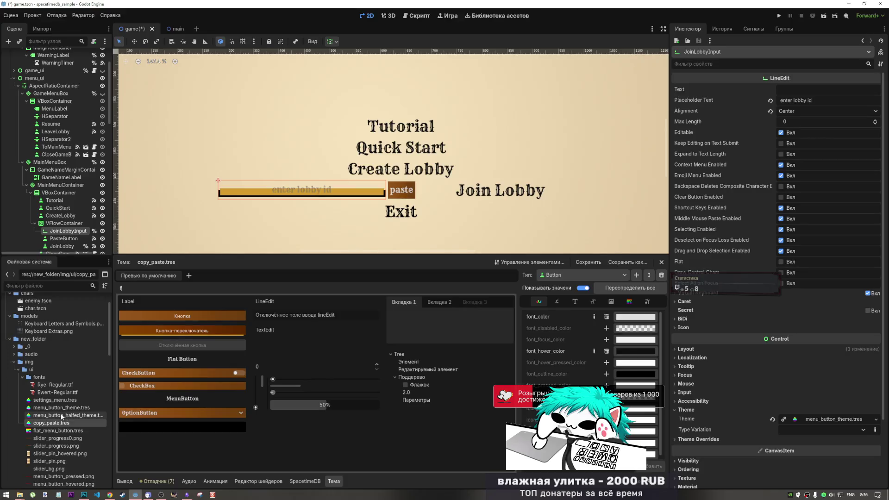
Look up LineEdit's placeholder colour 6a6a6a99 in menu_button_theme.tres, then reopen copy_paste.tres.
click(65, 408)
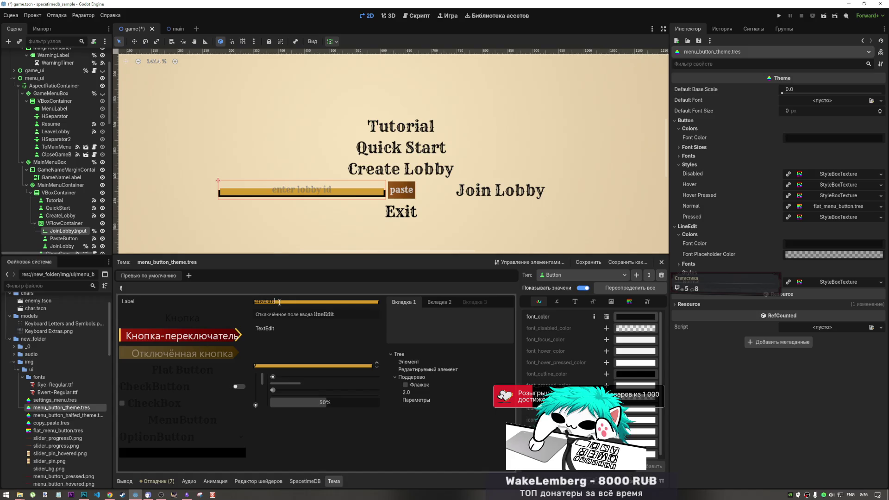
click(121, 289)
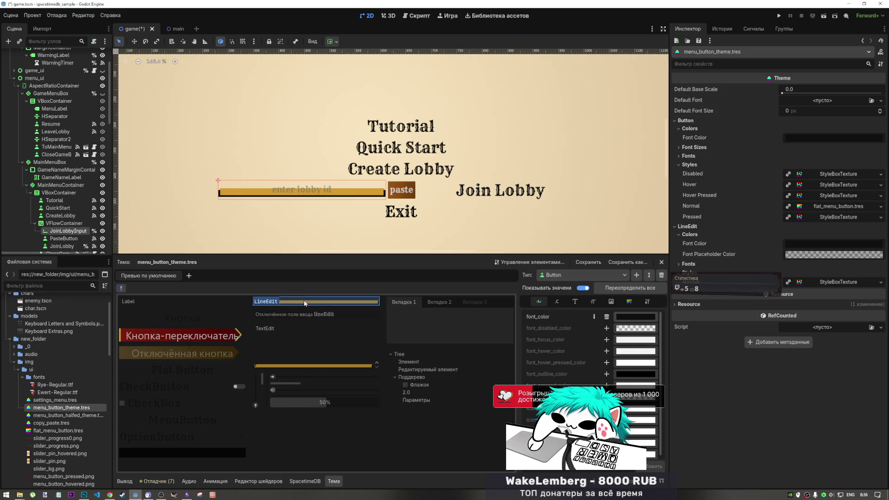
click(305, 302)
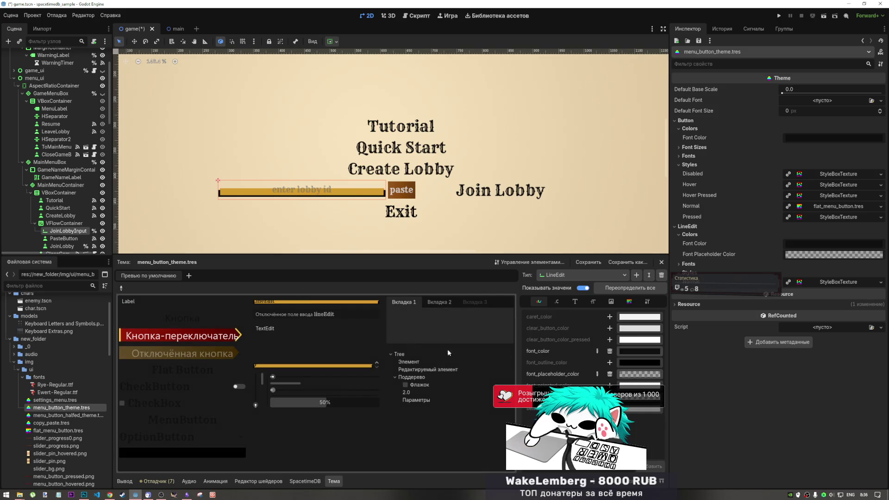
click(628, 374)
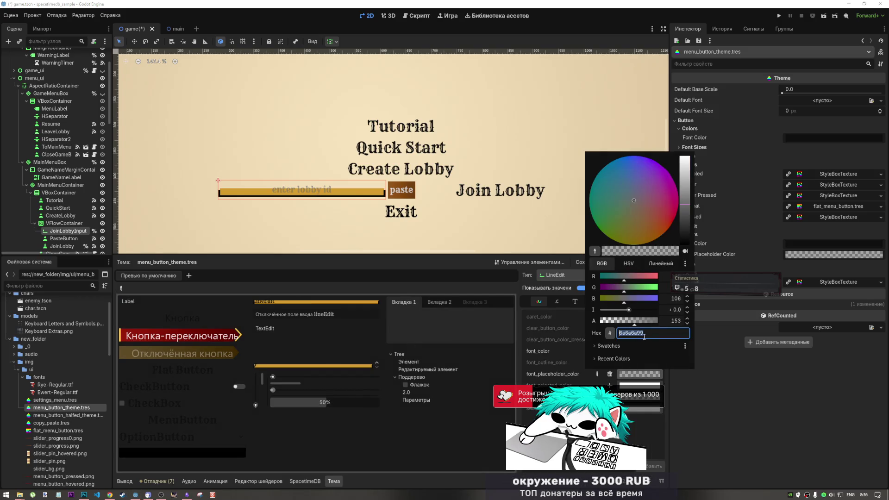
click(707, 388)
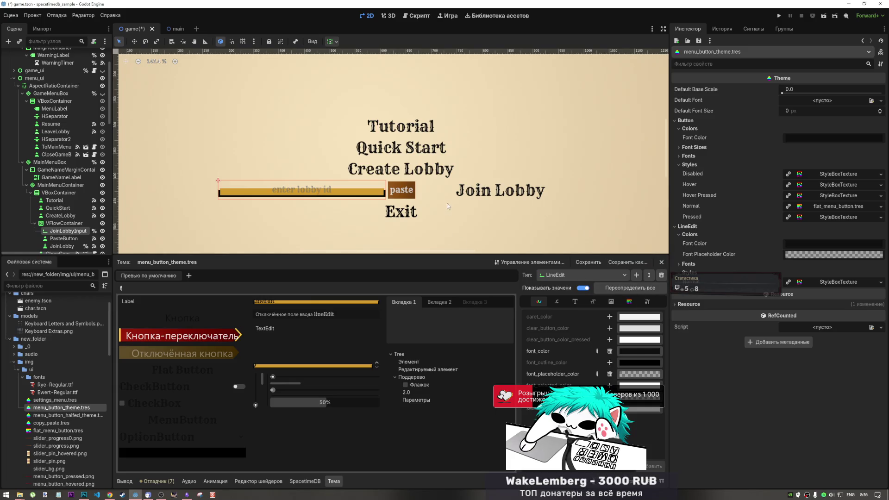
click(51, 422)
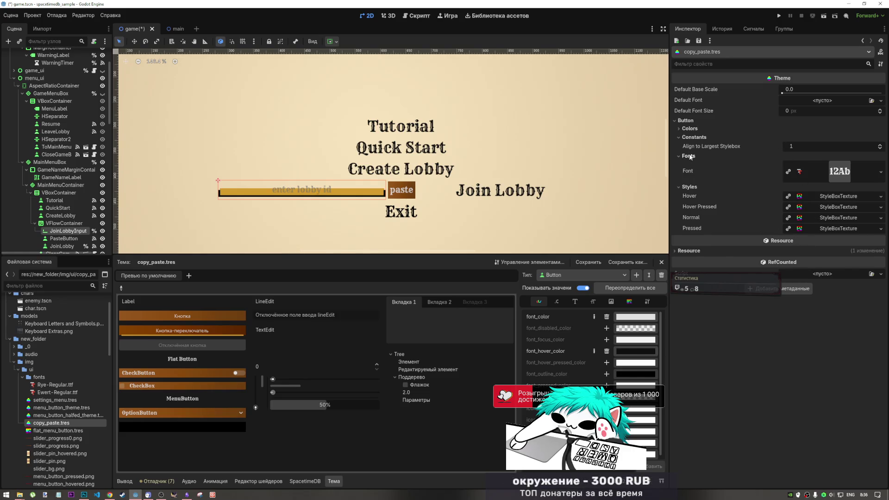
Set the Button Font Hover Color to semi-transparent grey 6a6a6a99.
click(690, 129)
click(810, 147)
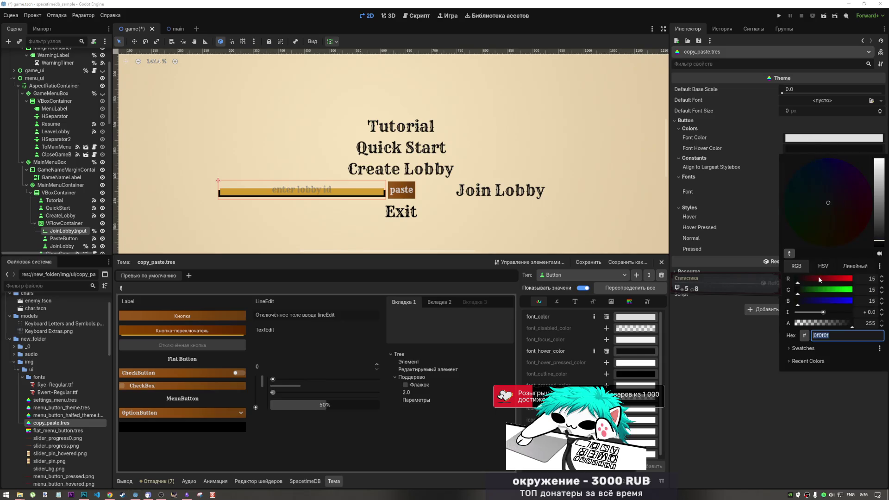
text(6a6a6a99)
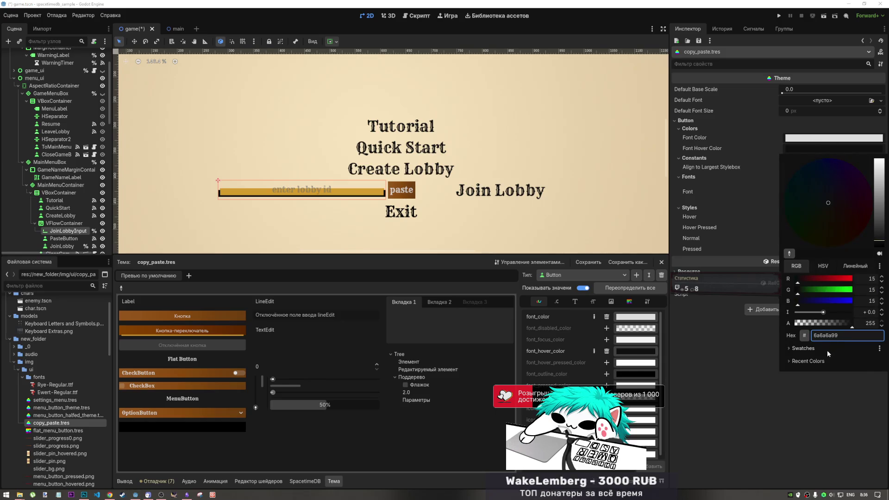
key(Return)
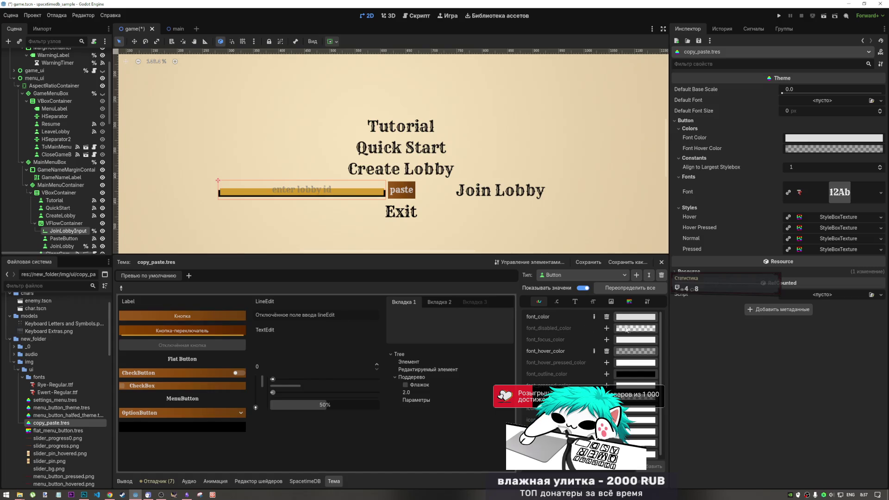
Remove the font_hover_color override and set the Button font_color to near-black 0f0f0f.
click(606, 351)
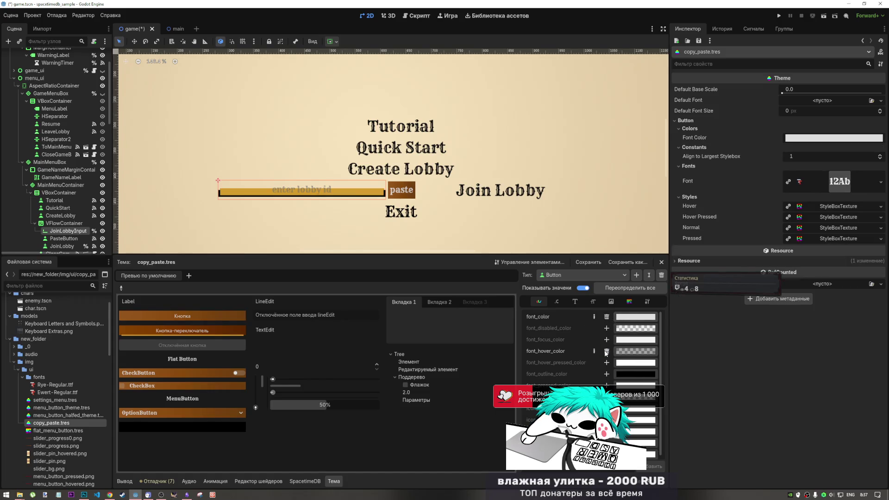
click(629, 319)
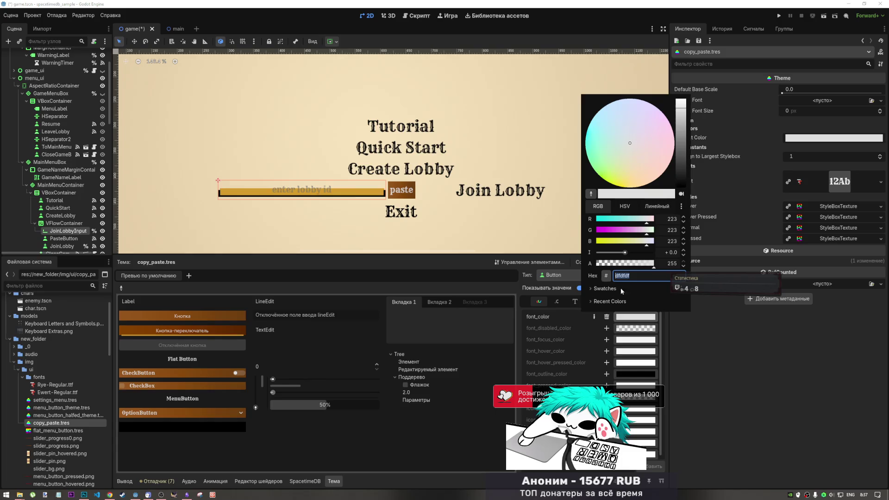
click(618, 277)
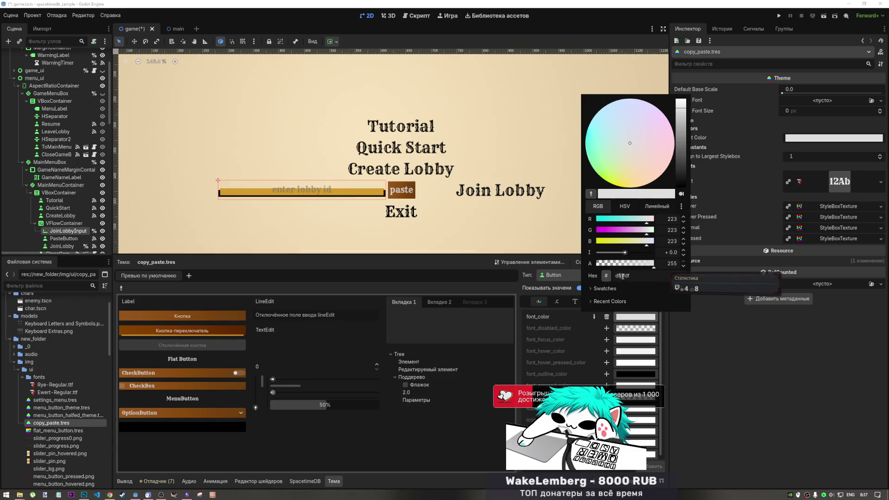
text(0f)
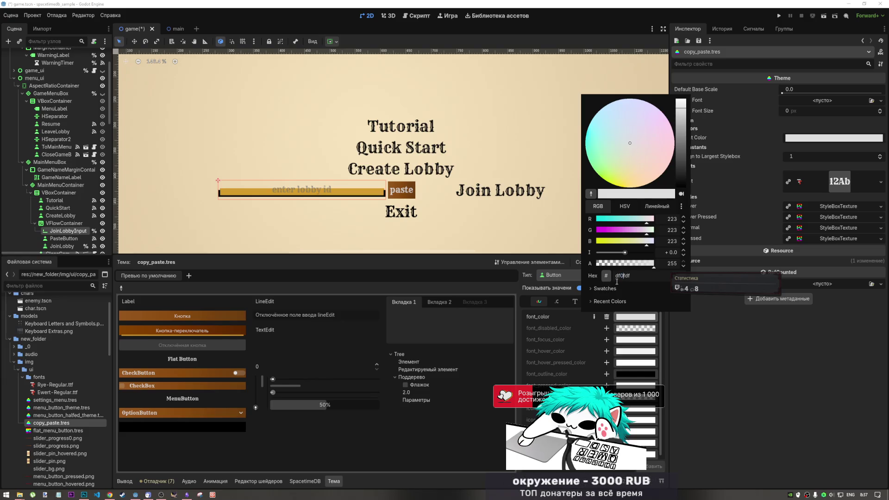
text(0)
key(Return)
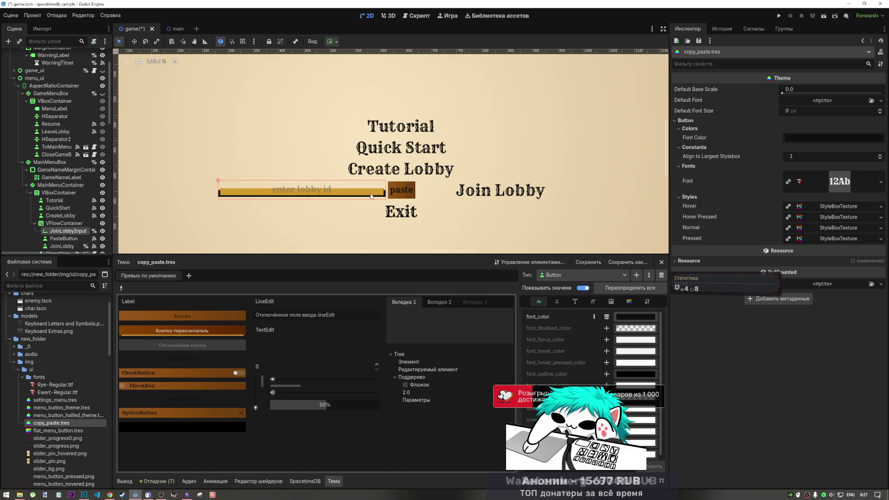
Eyedrop the scene's gold for the Button font colour, trying intensity, alpha and blue tweaks.
click(616, 319)
click(591, 193)
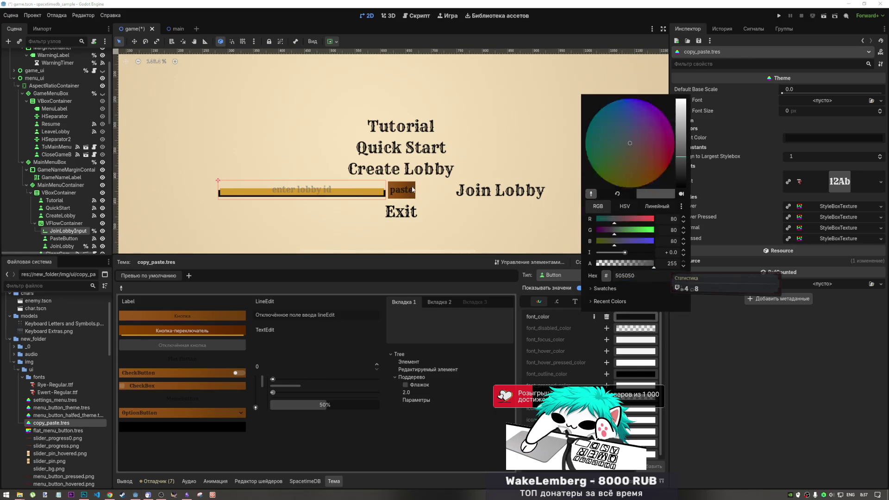
click(379, 195)
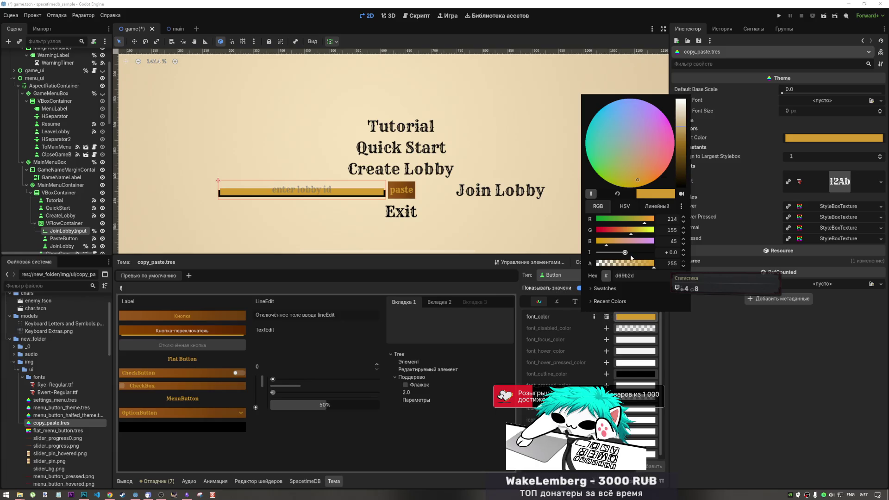
mouse_move(625, 253)
mouse_down()
mouse_move(637, 250)
mouse_move(626, 252)
mouse_up()
key(BackSpace)
key(BackSpace)
key(BackSpace)
key(Return)
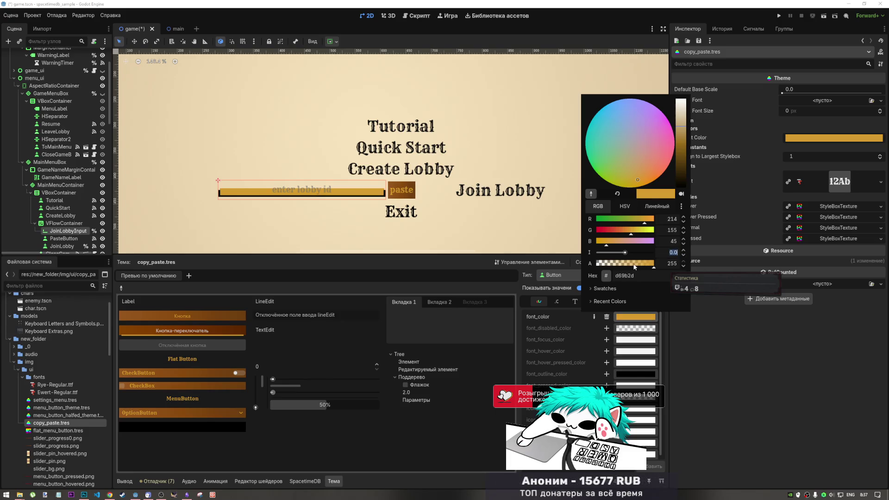
mouse_move(649, 268)
mouse_down()
mouse_move(594, 264)
mouse_move(674, 266)
mouse_up()
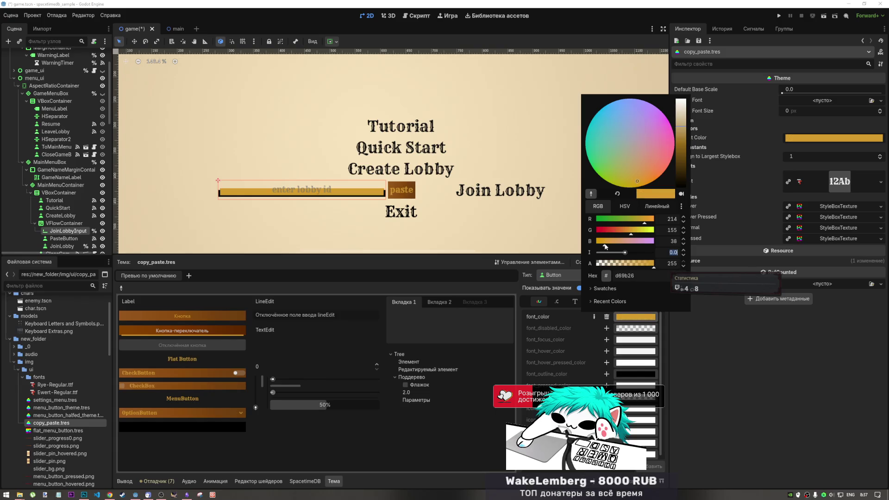
mouse_move(594, 242)
mouse_down()
mouse_move(632, 242)
mouse_move(608, 242)
mouse_up()
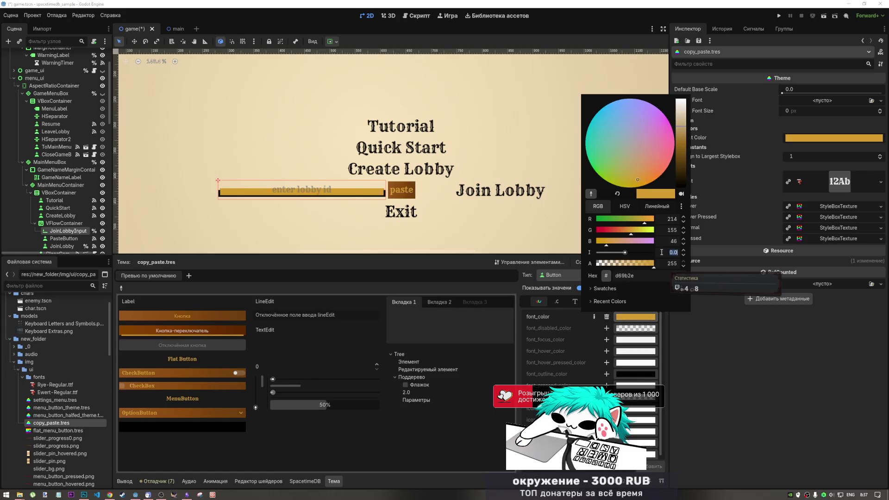
text(0.533)
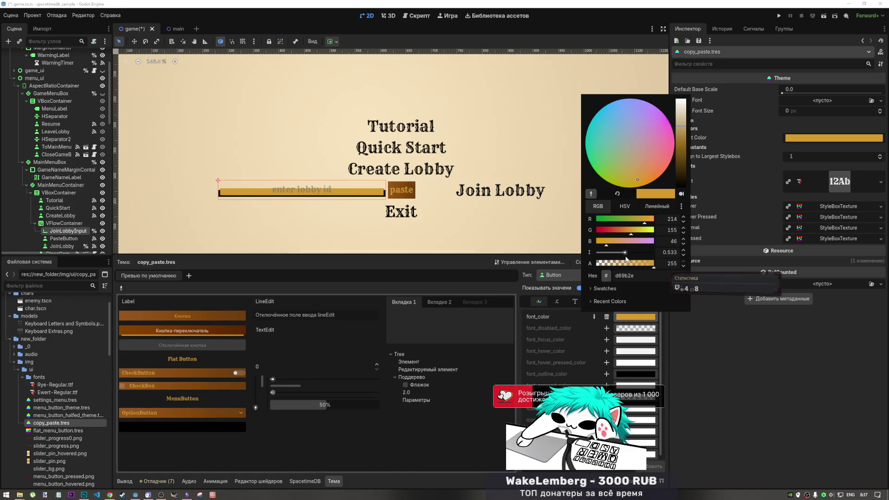
text(-1)
key(Return)
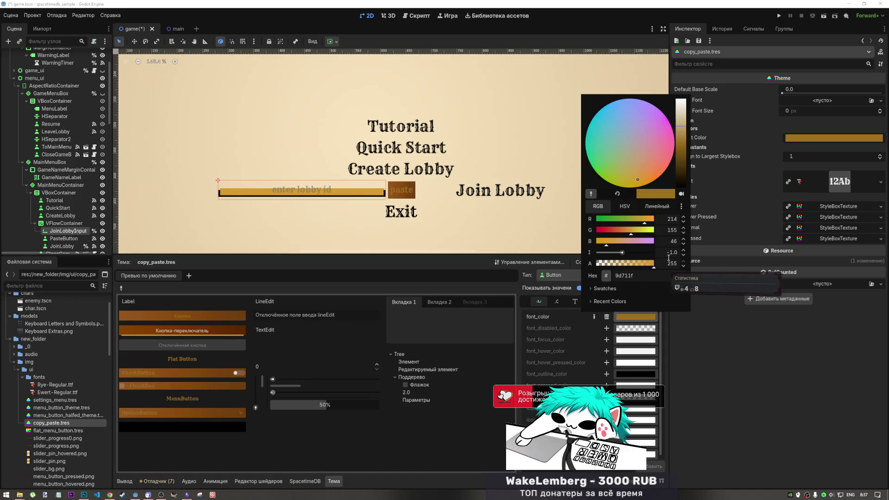
click(683, 252)
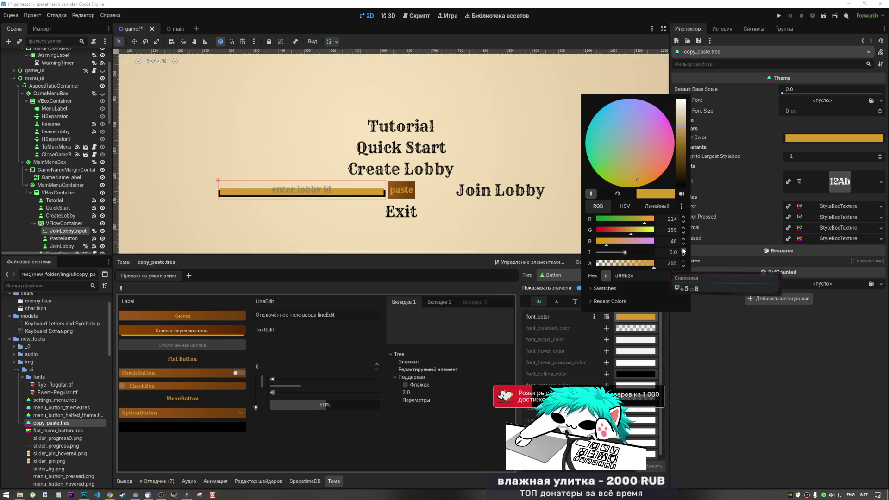
Sample the lobby-ID field to make the Button font colour muted brown 987f50.
click(423, 198)
scroll(423, 195, down, 2)
scroll(431, 196, up, 4)
scroll(435, 197, down, 6)
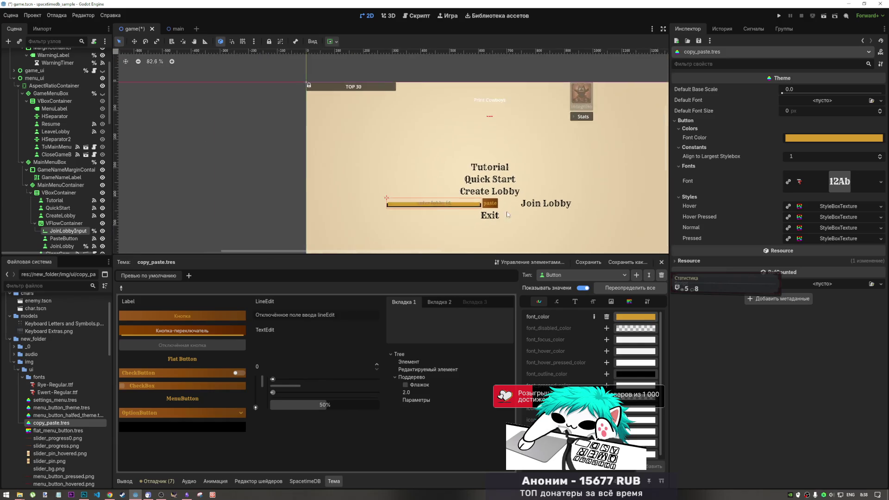
scroll(507, 214, down, 3)
scroll(488, 215, up, 4)
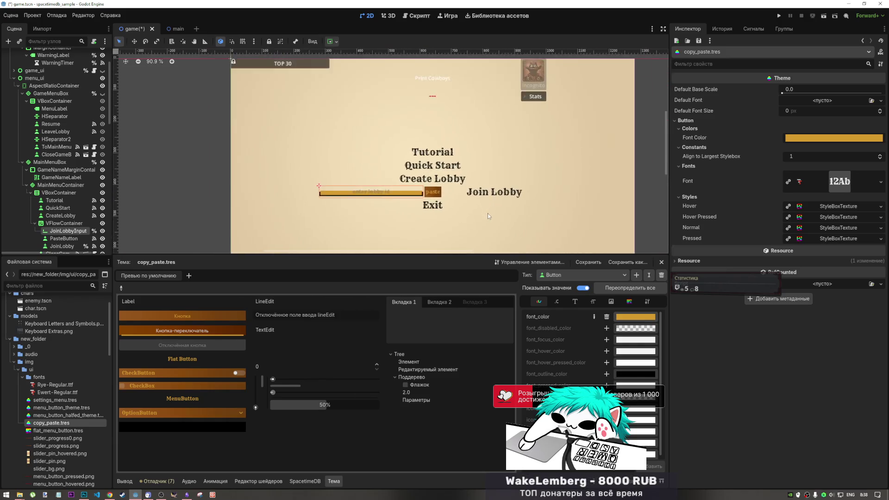
scroll(489, 216, up, 2)
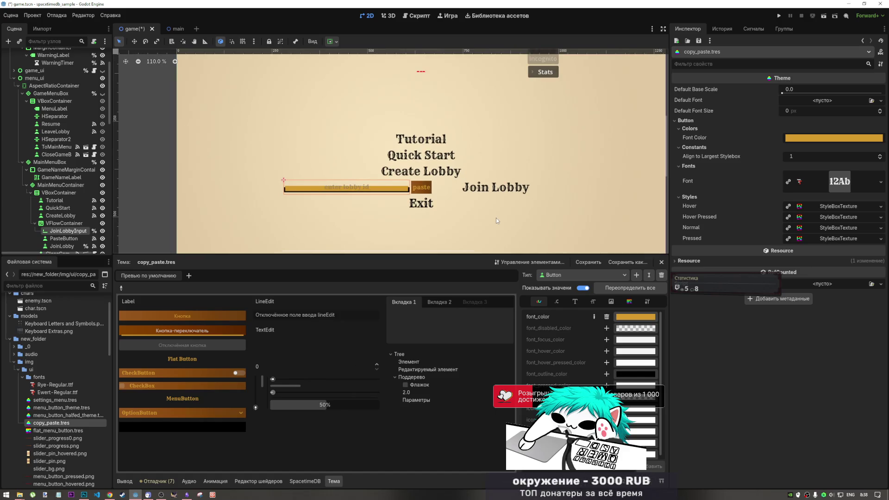
scroll(398, 190, up, 5)
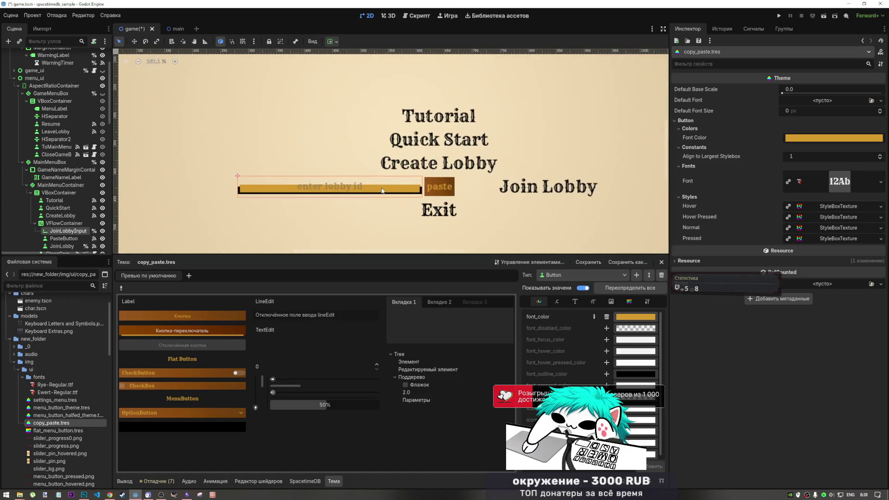
click(623, 315)
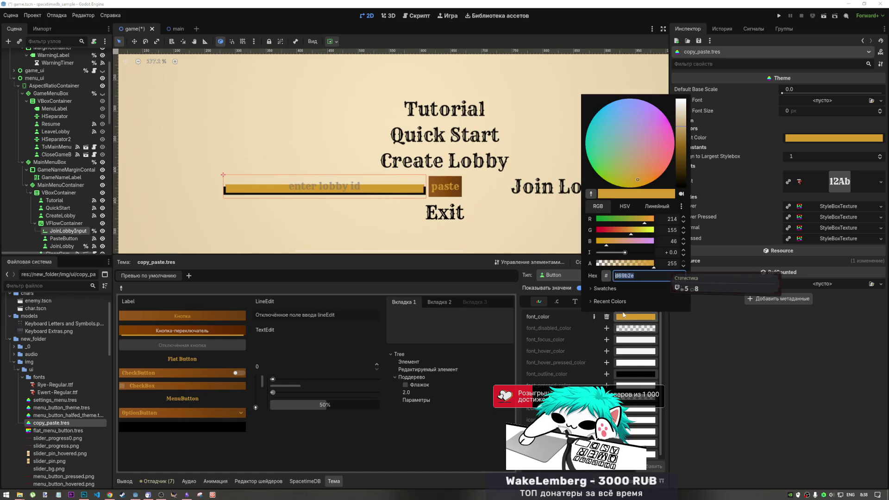
click(587, 195)
click(359, 189)
click(359, 190)
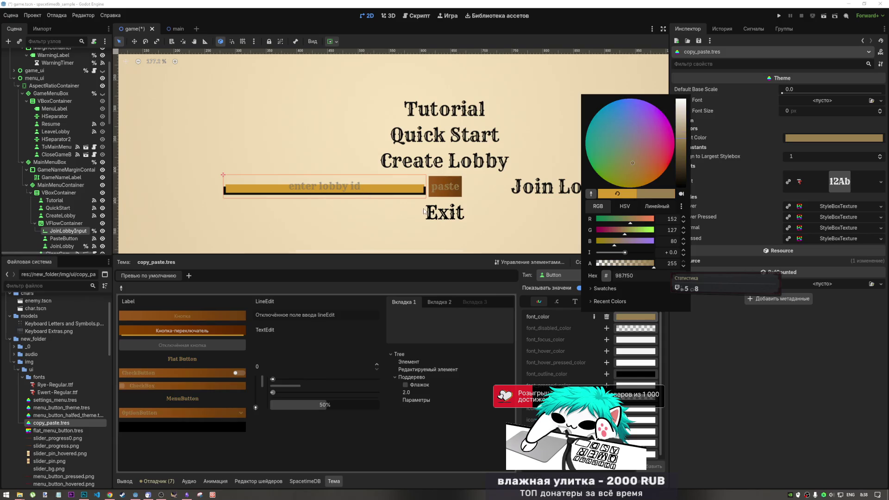
click(627, 316)
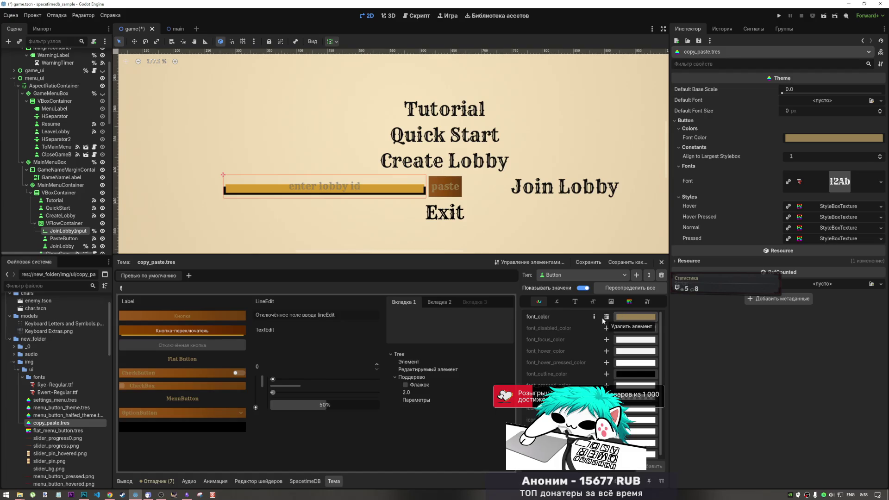
Delete the Button font_color override, check via menu_button_halfed_theme.tres, then re-add the override.
click(606, 317)
click(623, 317)
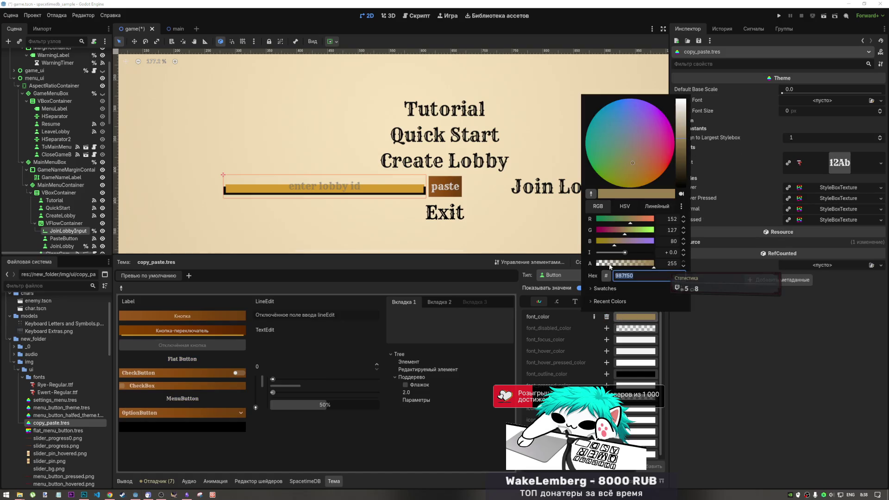
click(620, 322)
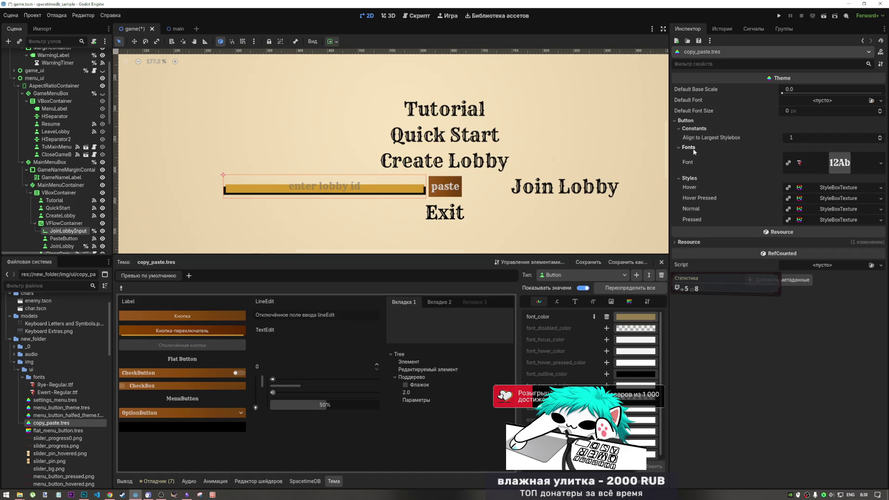
click(52, 416)
click(52, 422)
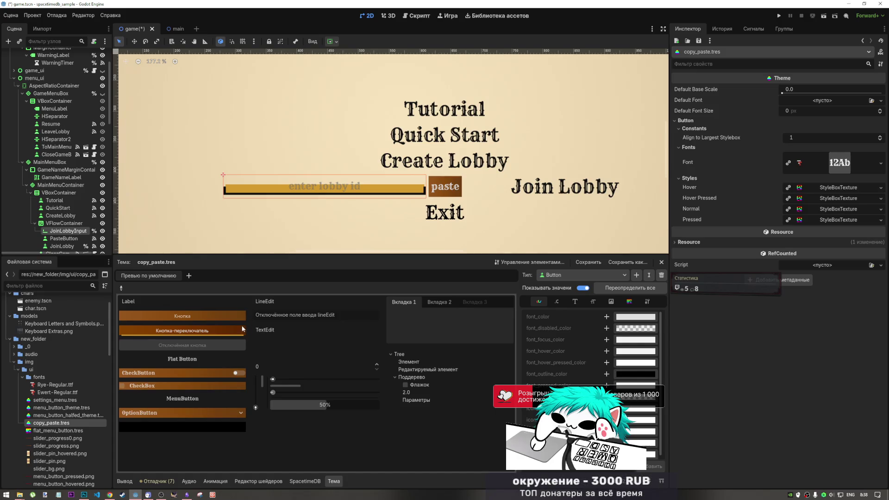
click(607, 317)
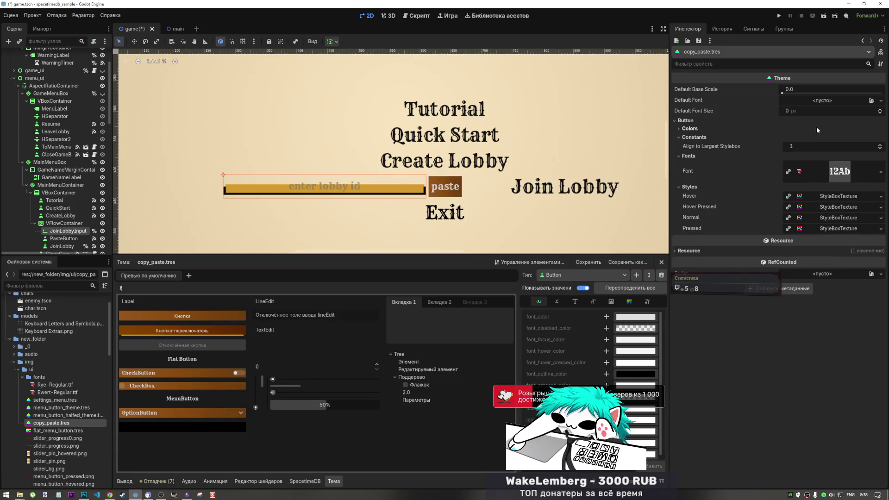
Try a black Button font colour in copy_paste.tres, then reset it to the default light grey.
click(833, 138)
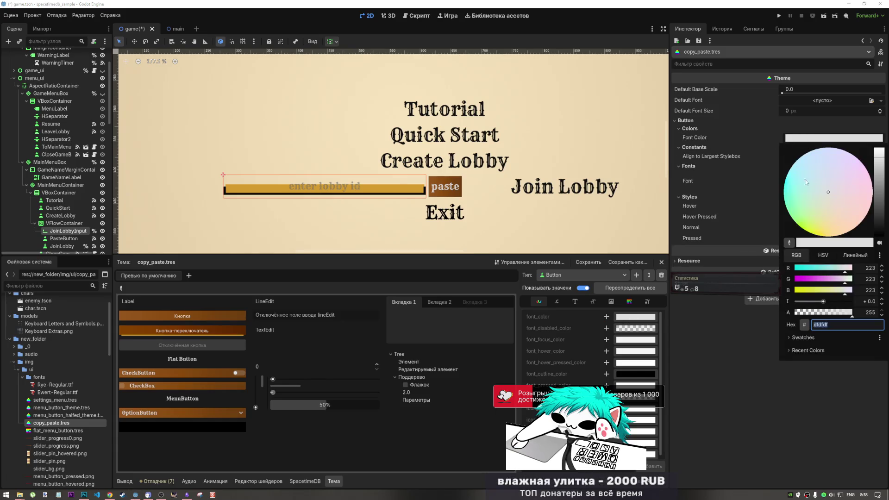
click(881, 226)
mouse_move(881, 226)
mouse_down()
mouse_move(879, 216)
mouse_move(879, 244)
mouse_move(881, 196)
mouse_move(882, 218)
mouse_move(883, 209)
mouse_move(862, 217)
mouse_move(863, 162)
mouse_move(732, 160)
mouse_move(687, 208)
mouse_move(706, 257)
mouse_move(696, 117)
mouse_move(846, 174)
mouse_move(738, 244)
mouse_move(807, 269)
mouse_up()
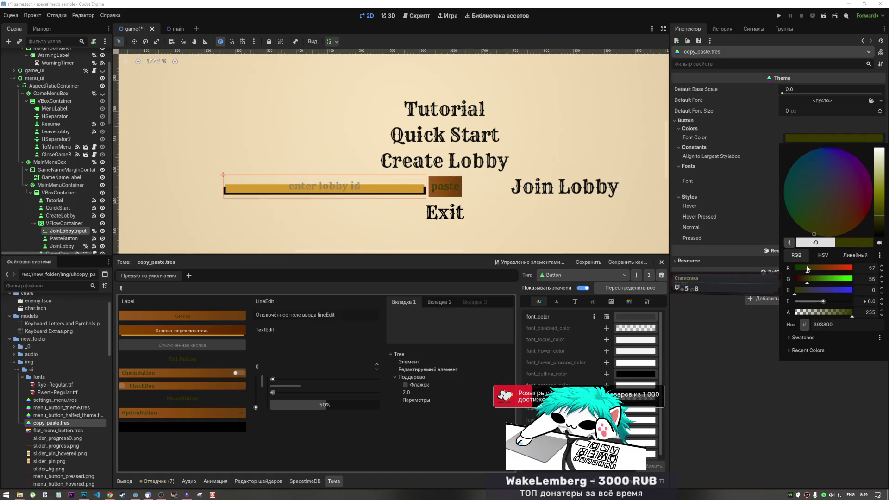
click(822, 243)
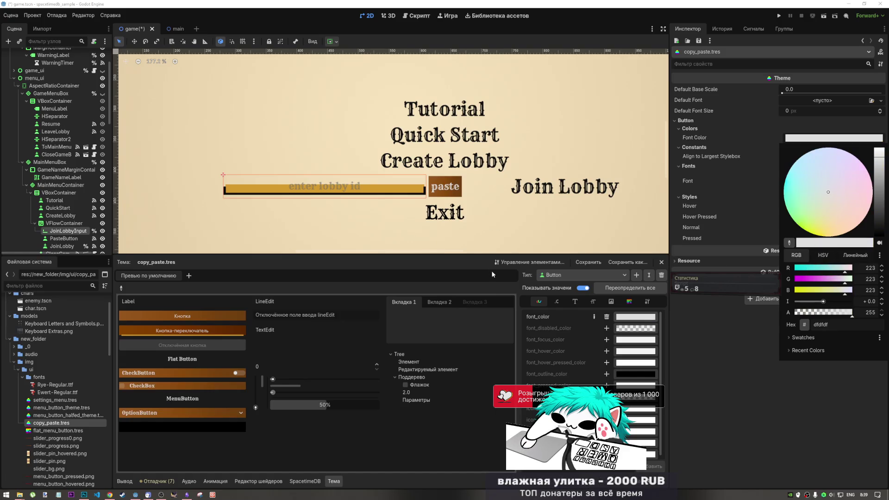
scroll(472, 231, down, 2)
scroll(468, 229, down, 1)
scroll(461, 228, up, 3)
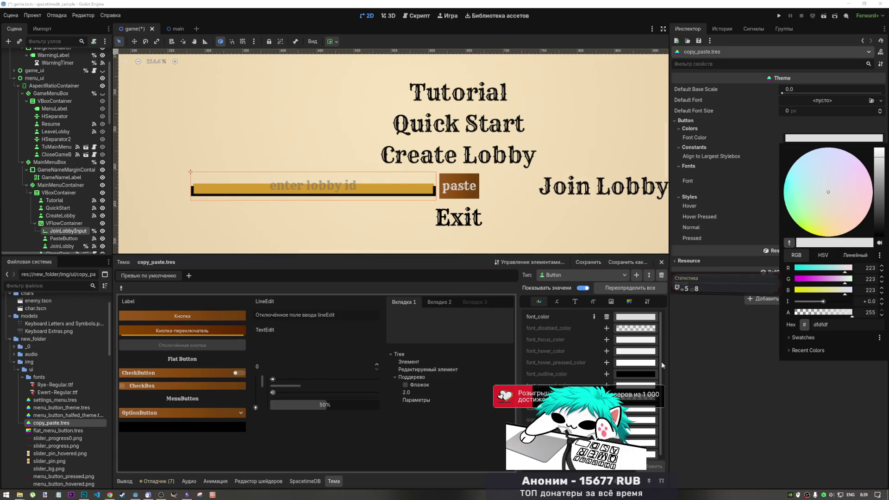
click(608, 317)
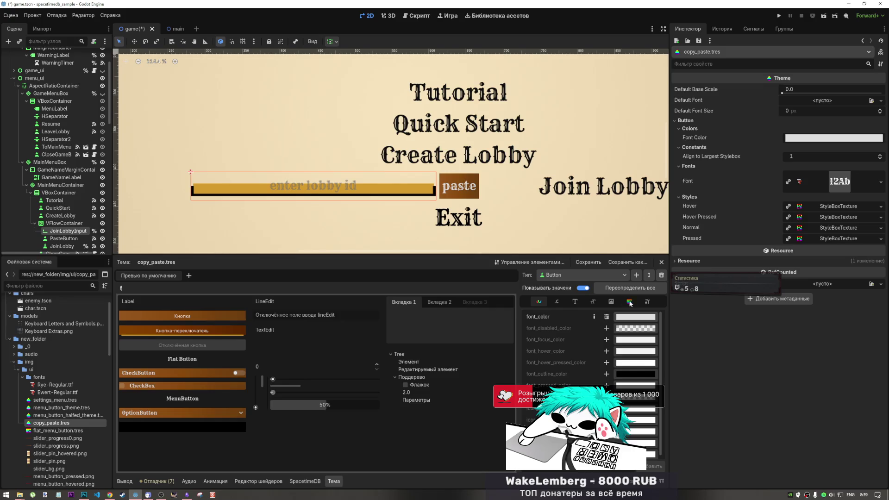
Compare with menu_button_halfed_theme.tres, then set copy_paste's Button font colour to about d9d9d9.
click(58, 416)
click(57, 423)
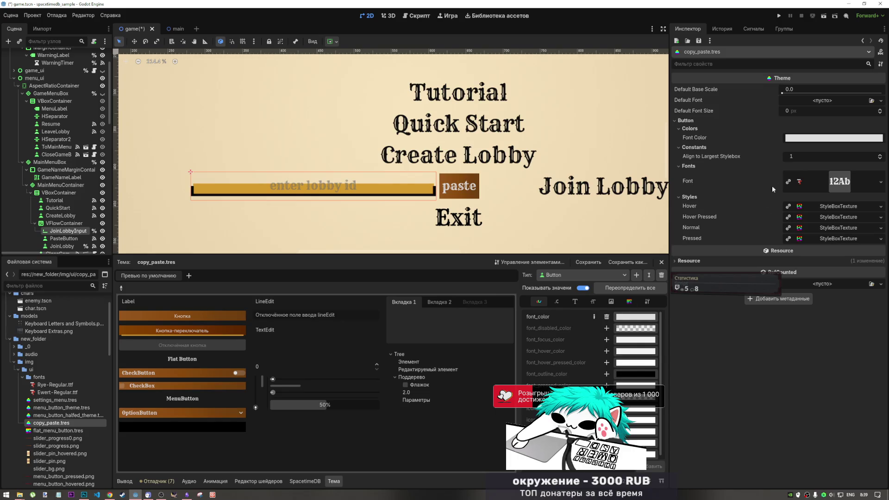
click(802, 139)
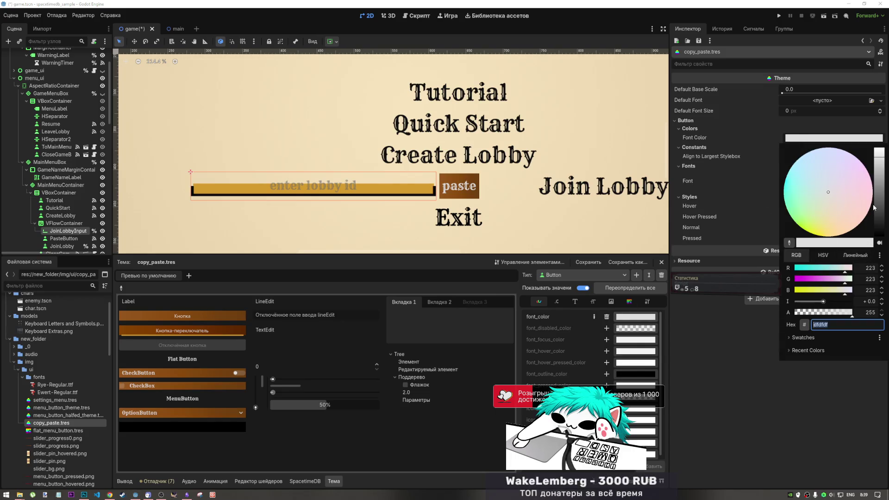
mouse_move(879, 162)
mouse_down()
mouse_move(875, 148)
mouse_move(881, 162)
mouse_up()
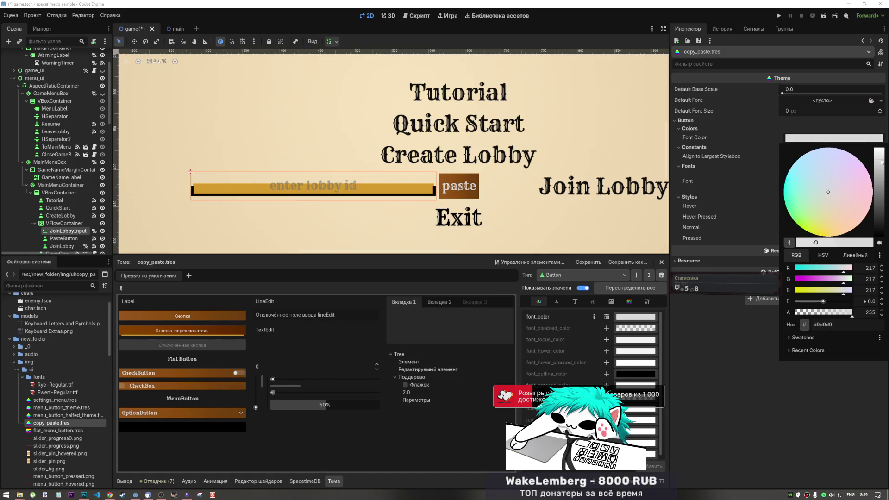
click(816, 136)
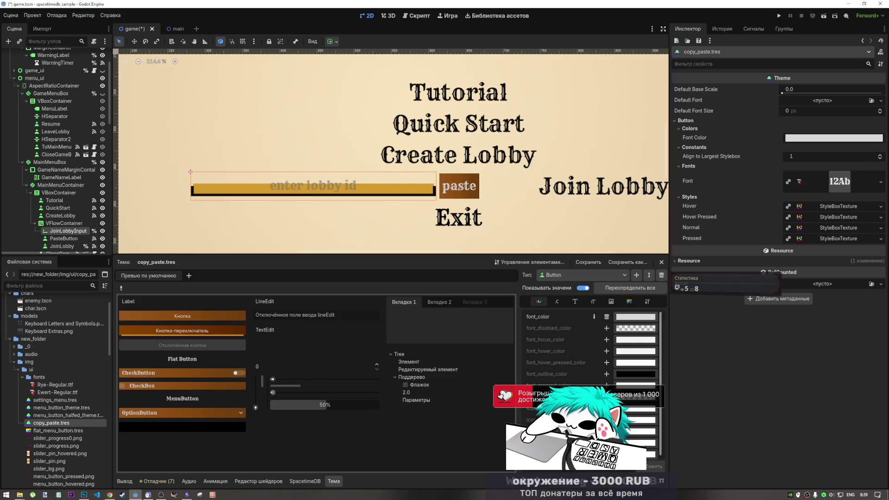
Add a Button font_hover_color override of pure white ffffff with intensity 0.
click(606, 352)
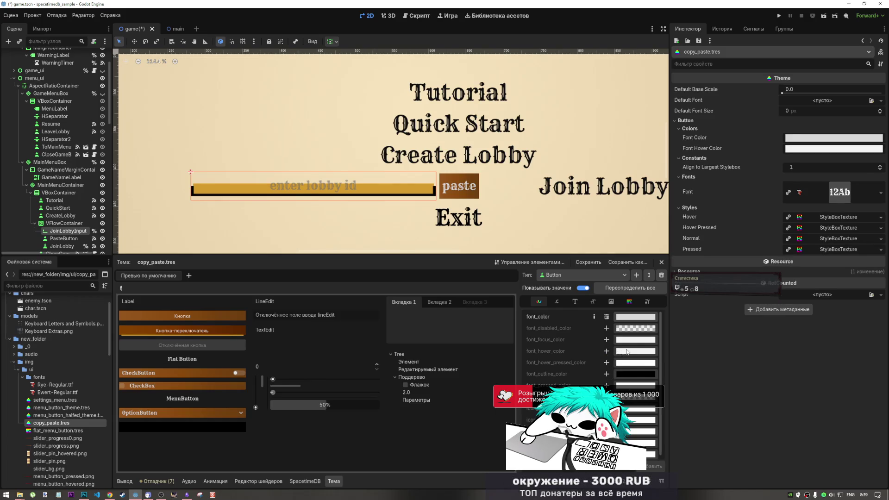
click(829, 149)
click(880, 165)
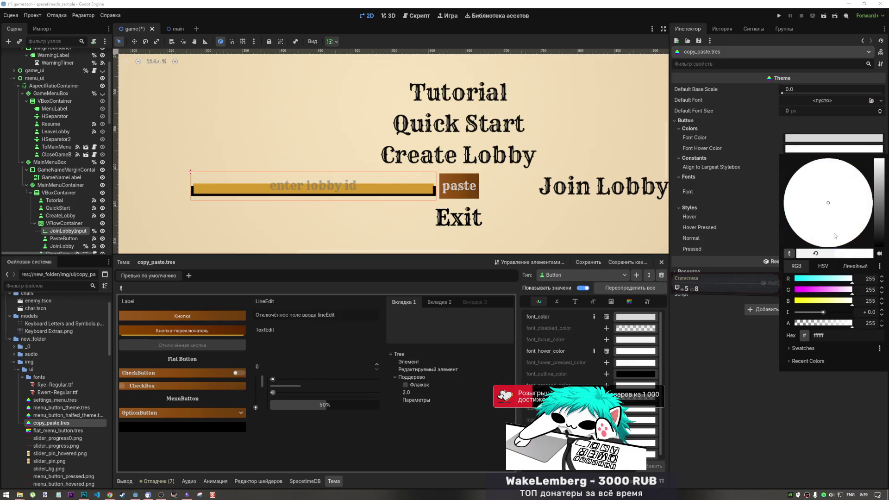
drag(827, 313, 827, 314)
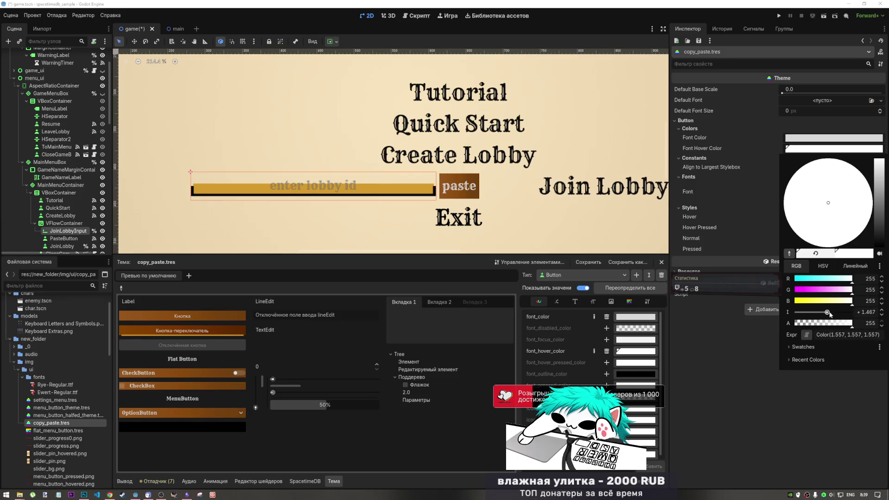
click(882, 317)
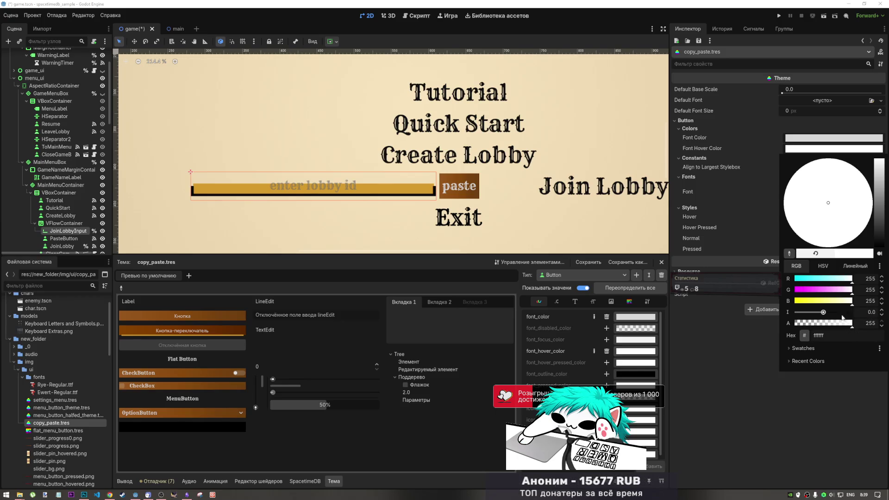
click(757, 408)
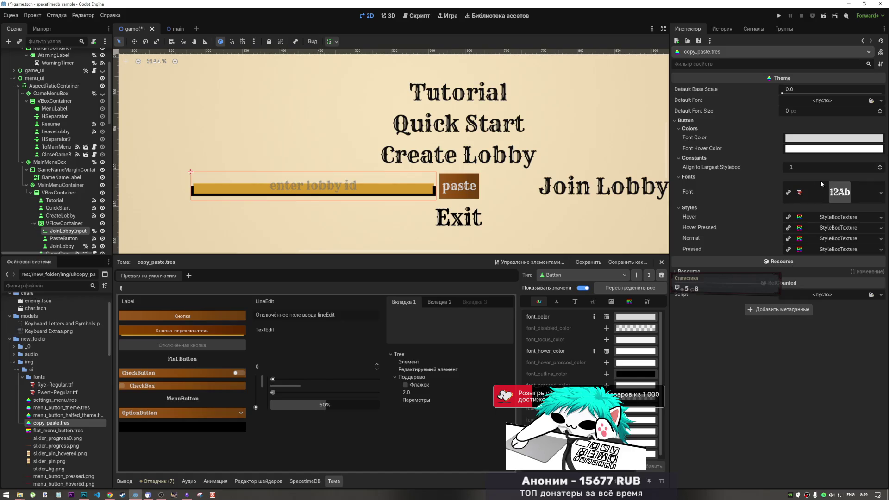
scroll(426, 195, down, 3)
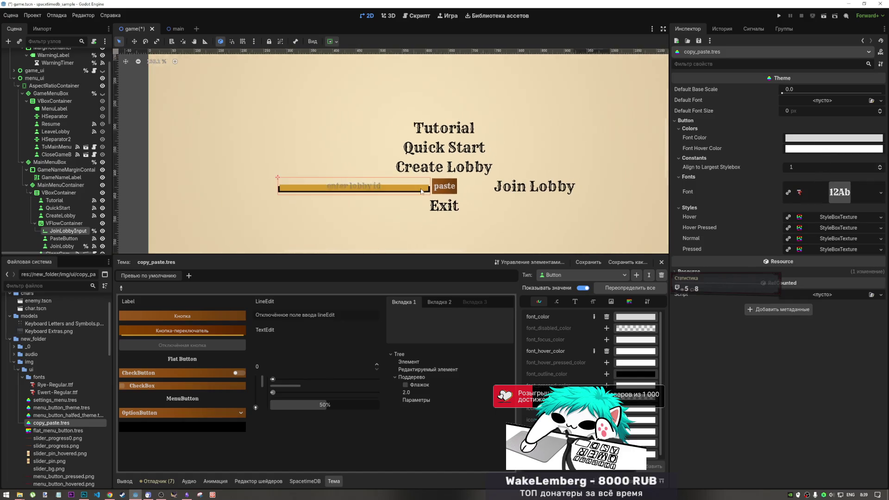
Zoom and pan the 2D viewport to fit the whole menu screen in view.
scroll(426, 194, up, 3)
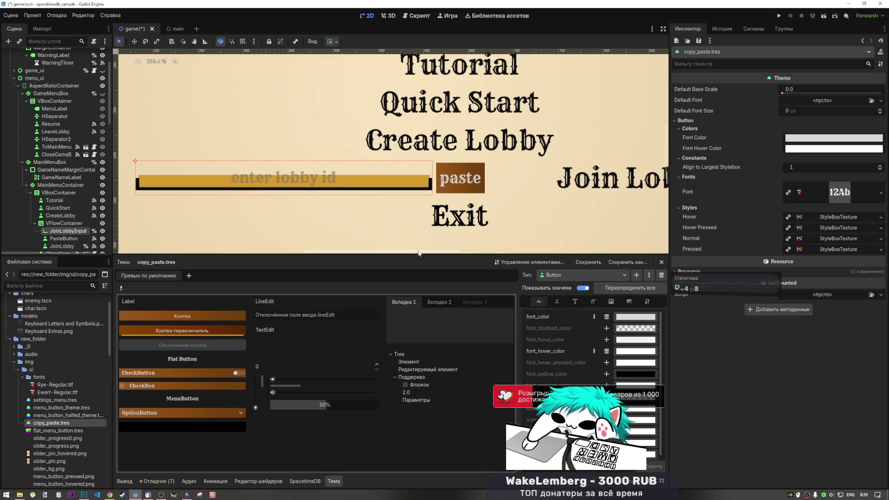
scroll(346, 213, down, 2)
scroll(345, 213, up, 1)
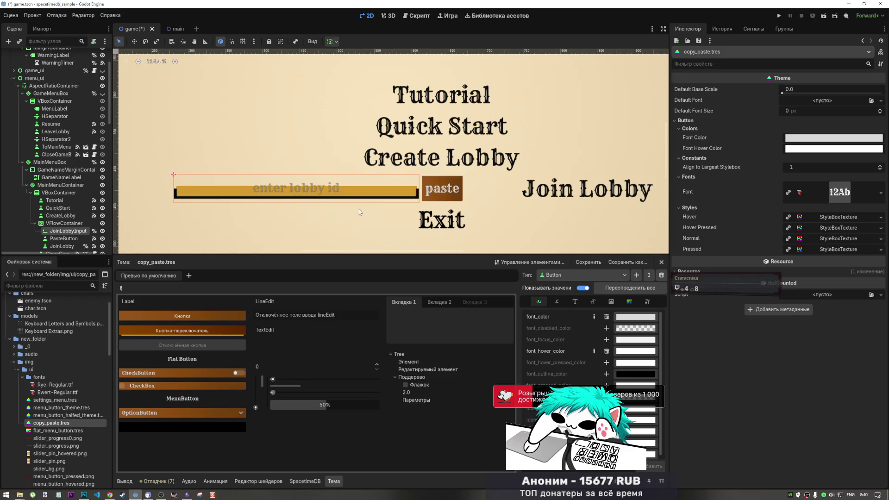
scroll(359, 209, down, 8)
mouse_move(402, 70)
mouse_down()
mouse_move(417, 169)
mouse_move(396, 205)
mouse_move(388, 118)
mouse_up()
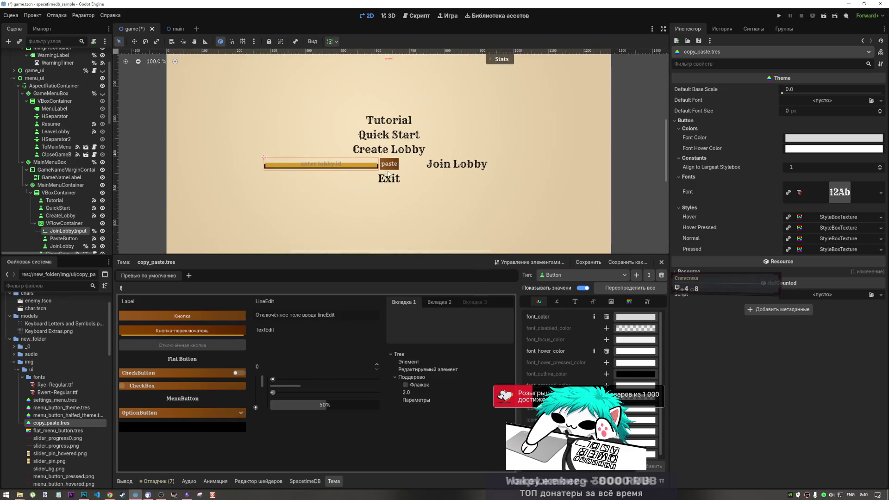
drag(394, 80, 408, 161)
scroll(408, 163, down, 2)
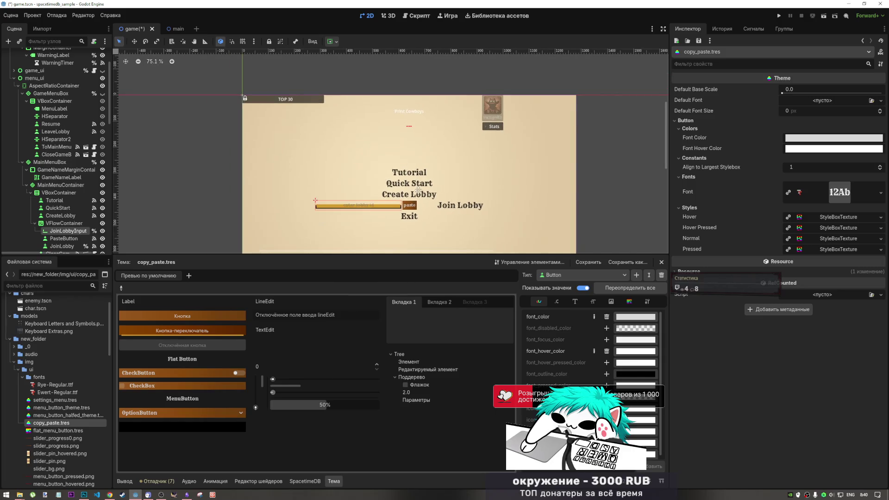
drag(419, 191, 399, 142)
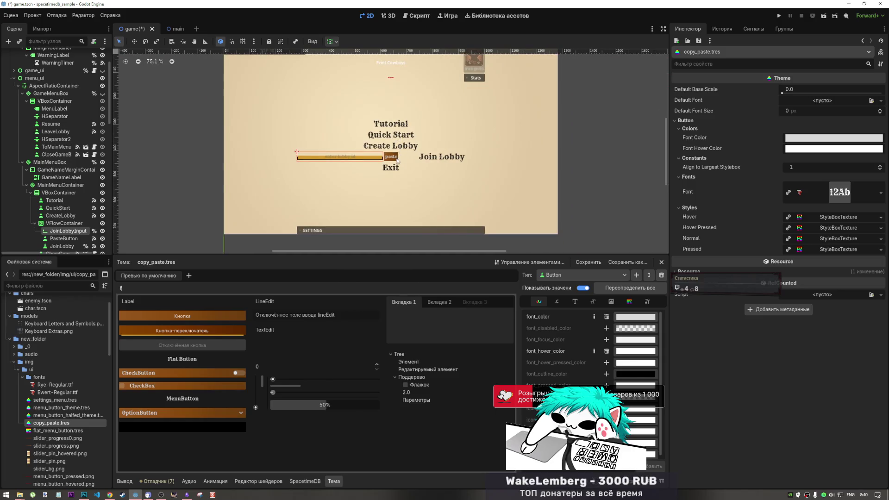
Save the game scene with Ctrl+S and select the JoinLobbyInput node.
key(ctrl+s)
scroll(403, 188, up, 3)
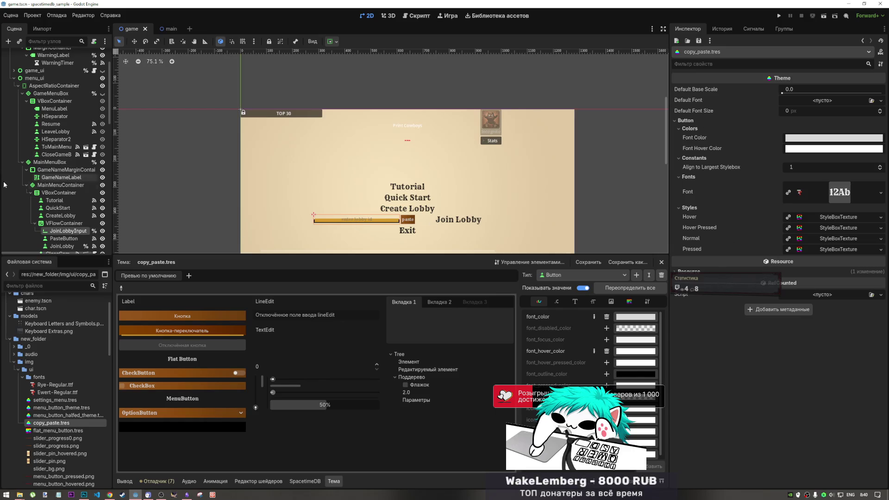
double_click(61, 231)
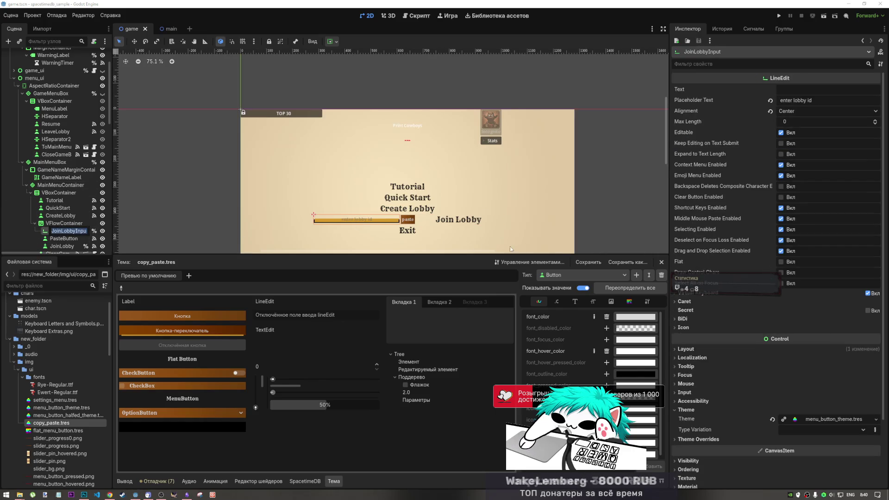
Give JoinLobbyInput horizontal Fill + Expand container sizing with a stretch ratio of 0.7.
key(Escape)
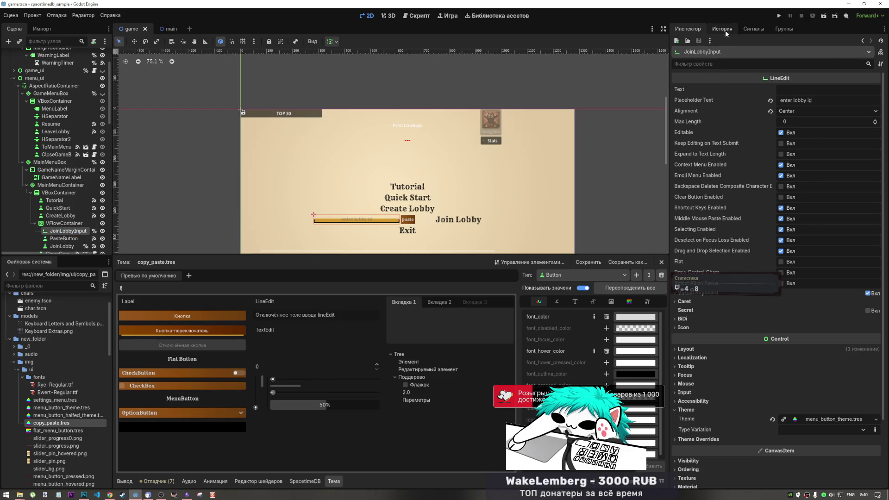
scroll(741, 166, down, 3)
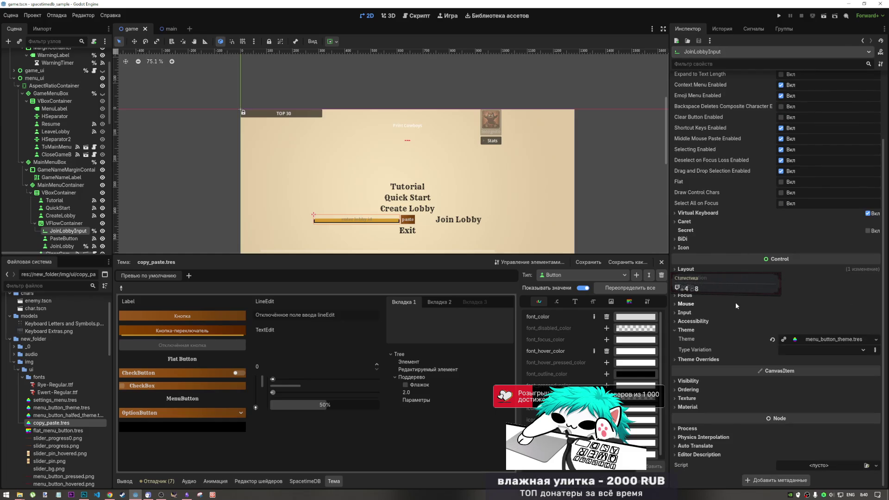
click(719, 268)
click(701, 355)
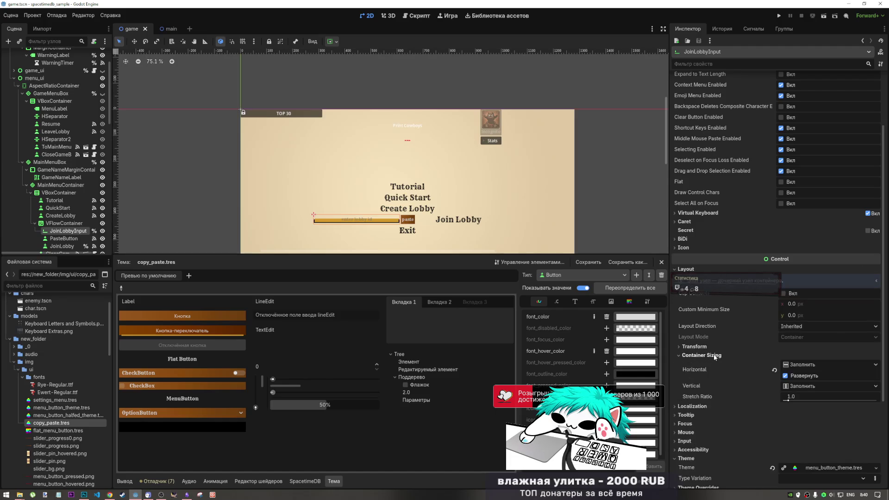
drag(789, 398, 777, 398)
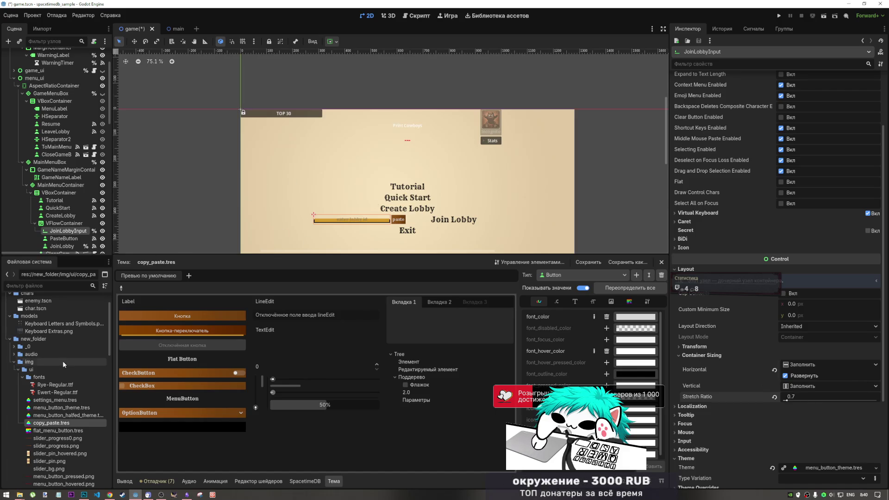
click(51, 207)
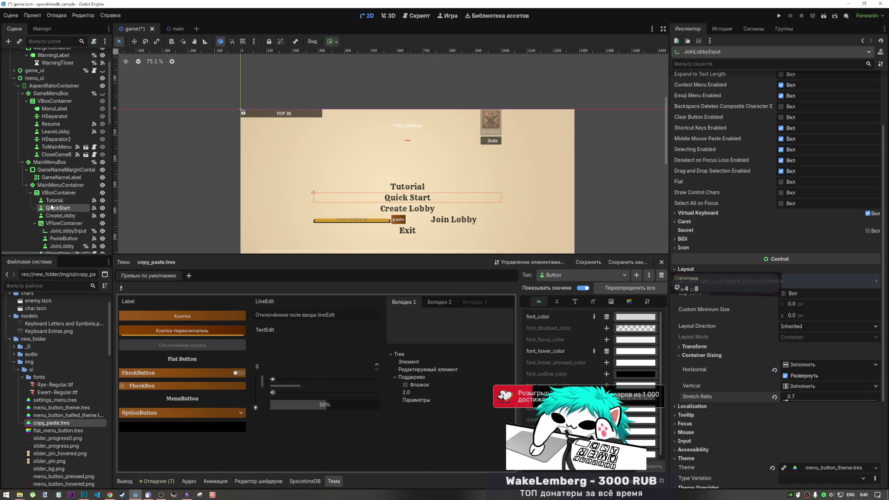
Center the VFlowContainer's alignment and last-wrap alignment, with reverse fill turned on.
click(52, 193)
click(51, 208)
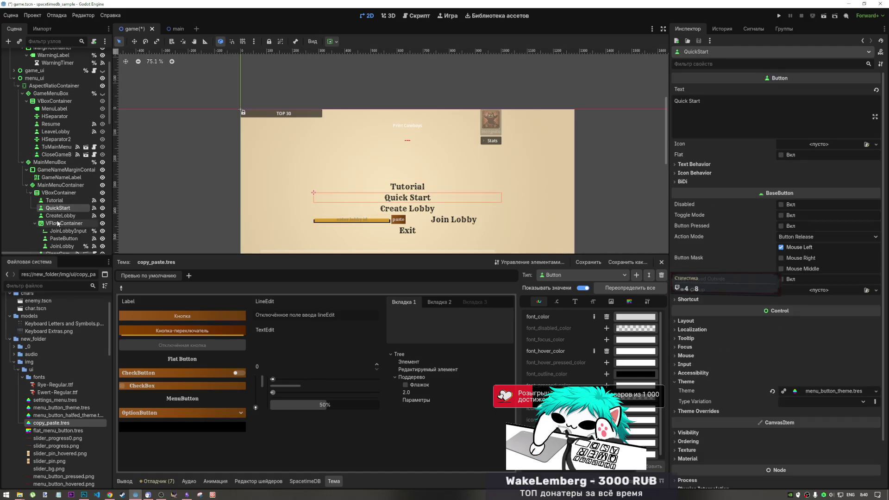
click(64, 223)
click(801, 88)
click(804, 109)
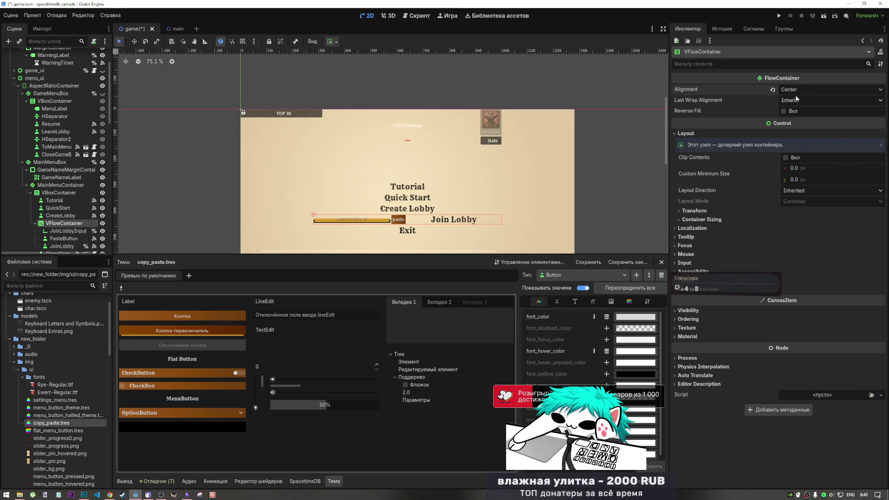
click(783, 111)
click(798, 100)
click(806, 120)
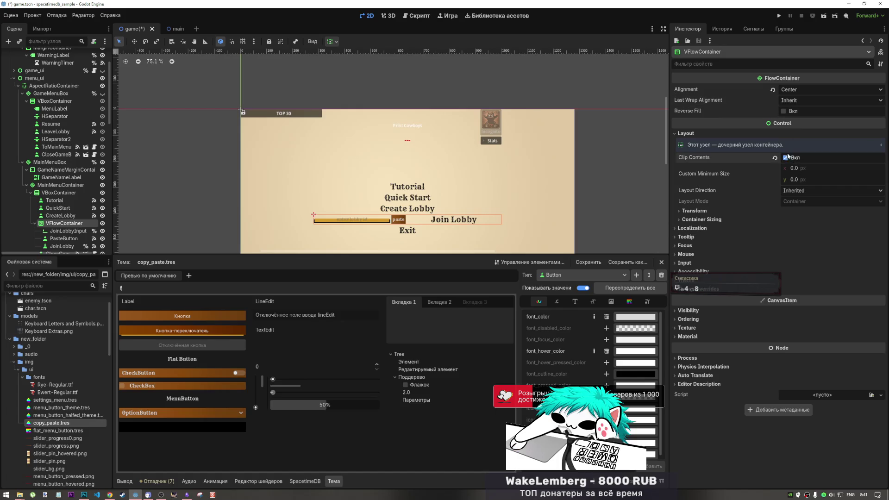
Test the VFlowContainer's vertical Expand and stretch ratio, leaving the ratio at 1.0.
click(731, 221)
click(788, 251)
click(788, 251)
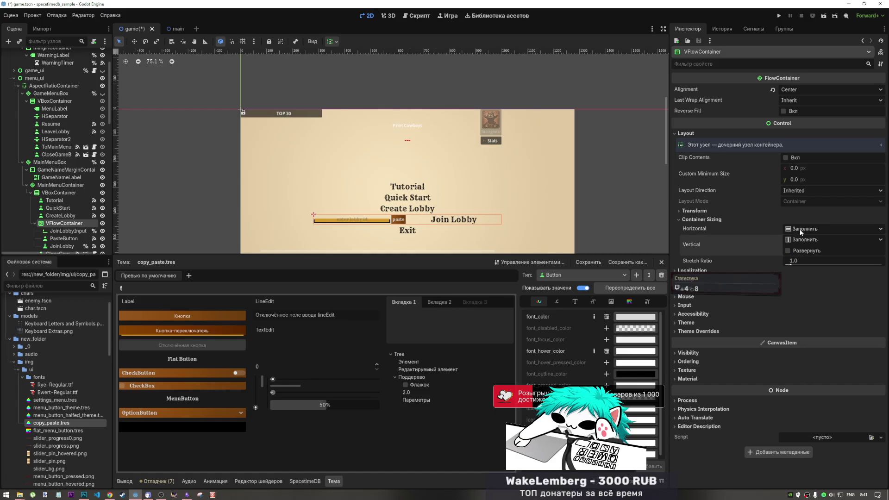
mouse_move(801, 262)
mouse_down()
mouse_move(810, 262)
mouse_move(787, 264)
mouse_up()
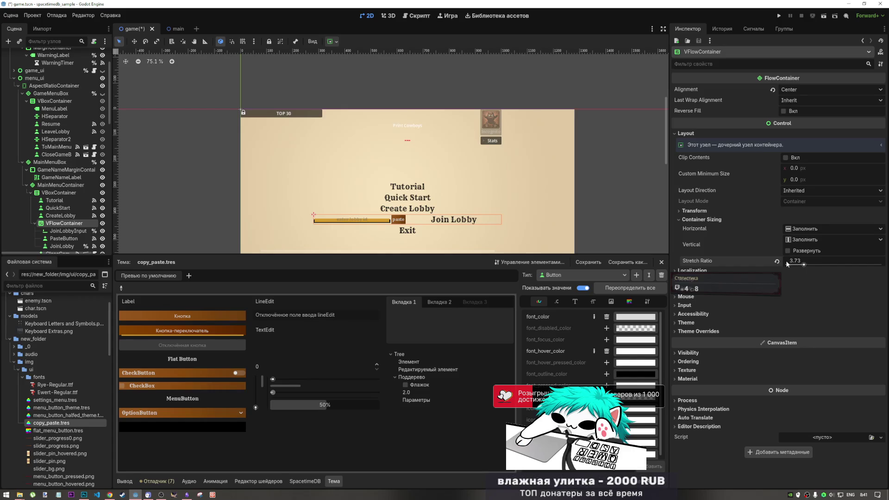
click(796, 251)
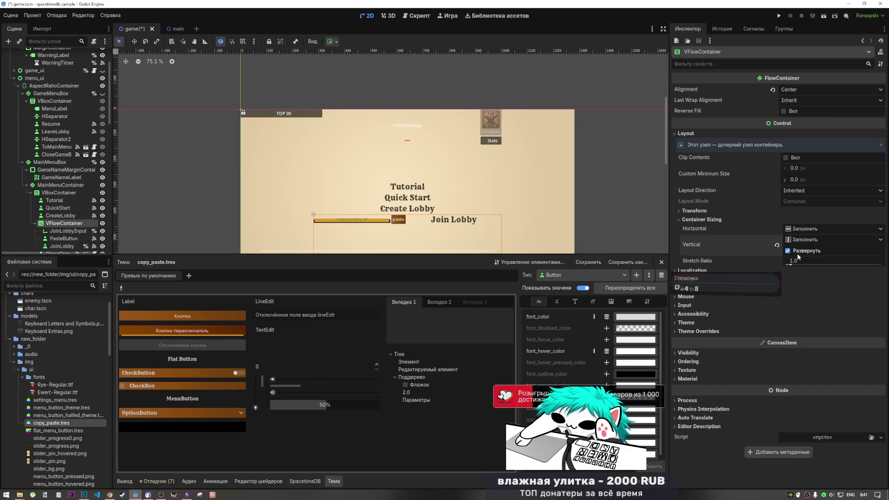
click(68, 232)
click(70, 240)
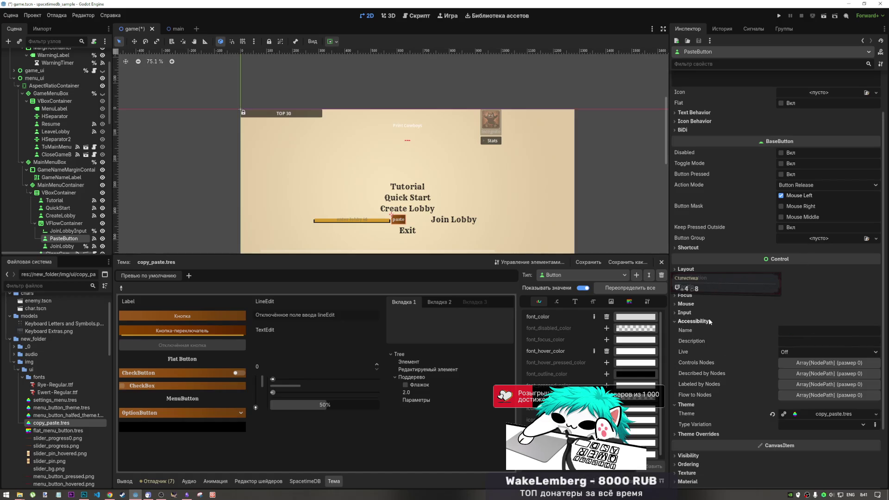
scroll(707, 327, up, 1)
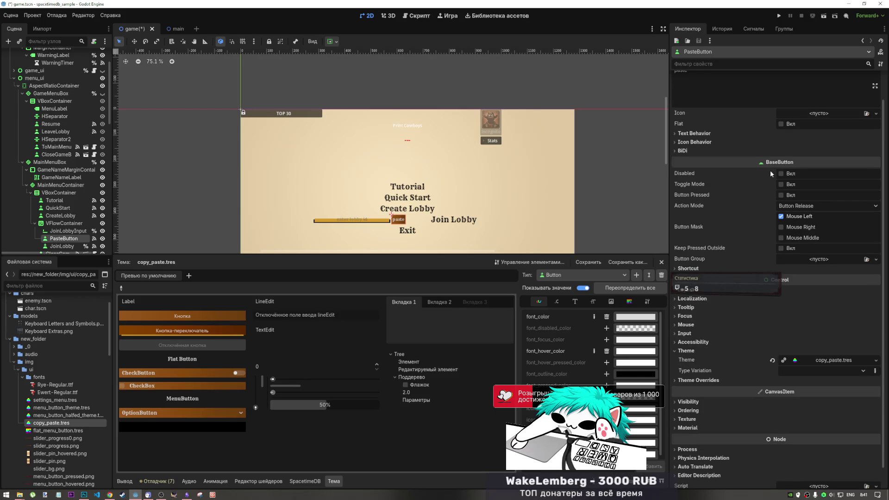
scroll(765, 180, up, 2)
click(717, 164)
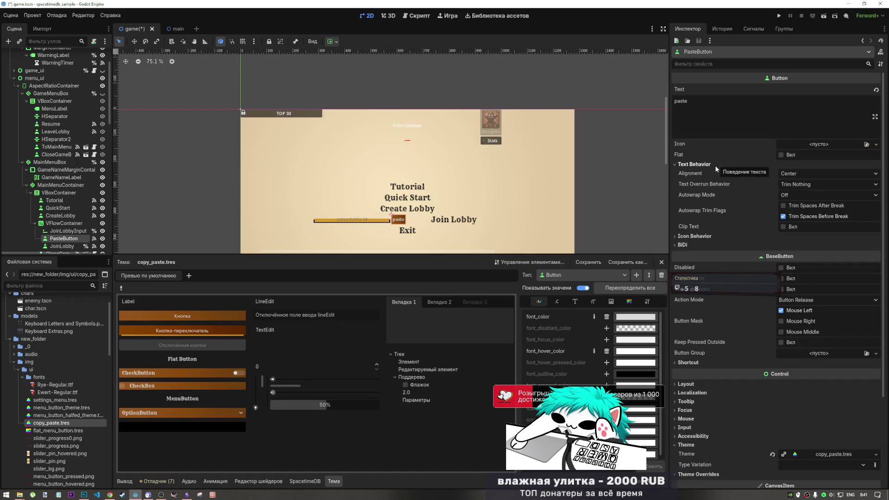
click(716, 165)
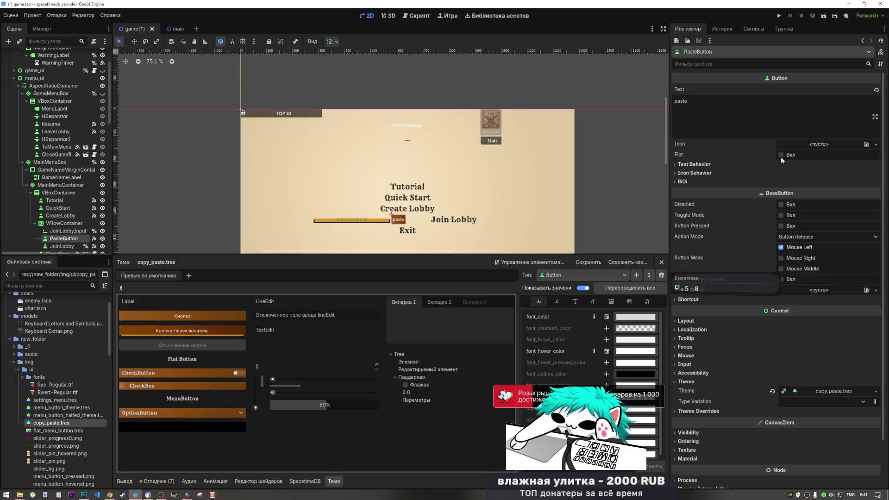
click(693, 173)
click(693, 173)
click(692, 174)
click(693, 173)
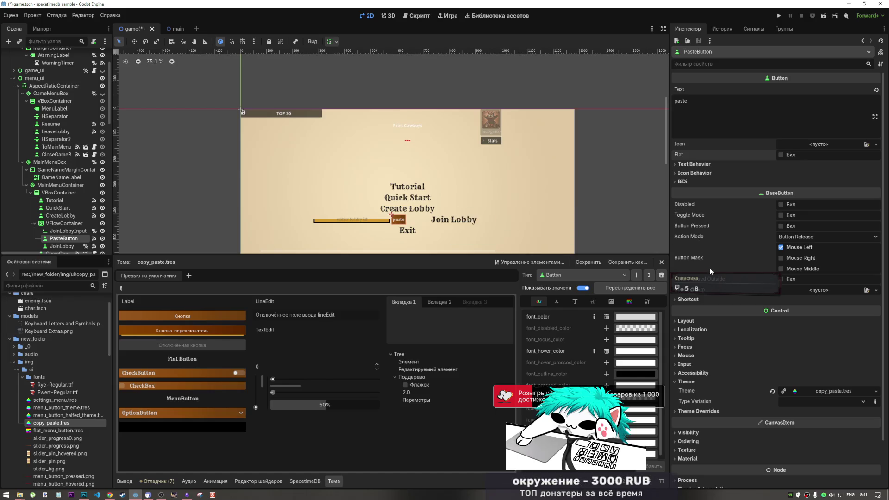
scroll(710, 251, down, 2)
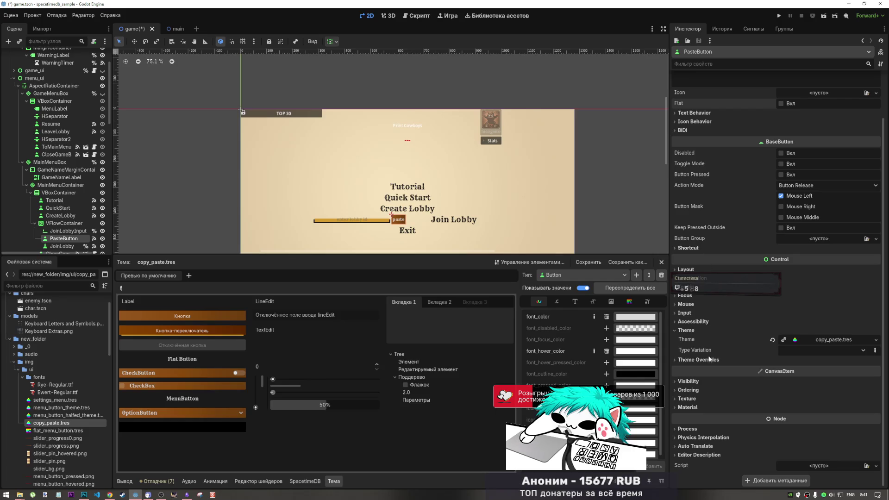
Experiment with PasteButton's horizontal Expand and stretch ratio, resetting the ratio to 1.0.
click(704, 269)
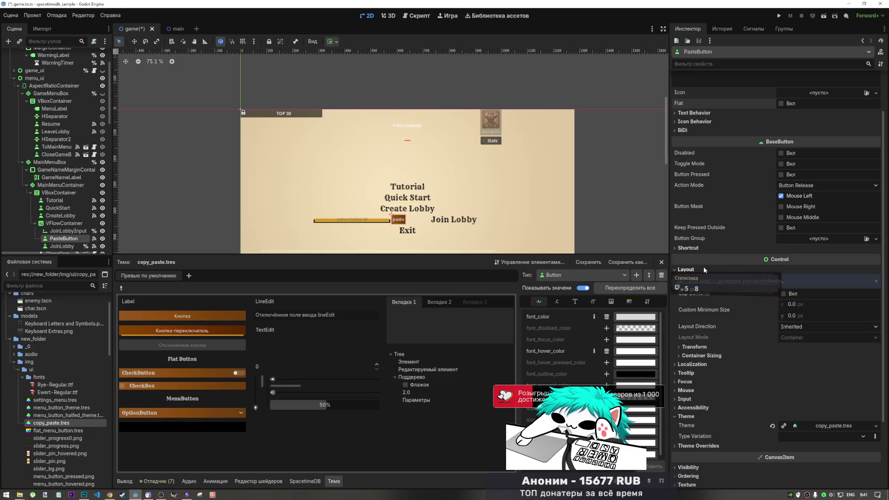
click(723, 357)
mouse_move(789, 397)
mouse_down()
mouse_move(805, 397)
mouse_move(791, 378)
mouse_up()
click(785, 376)
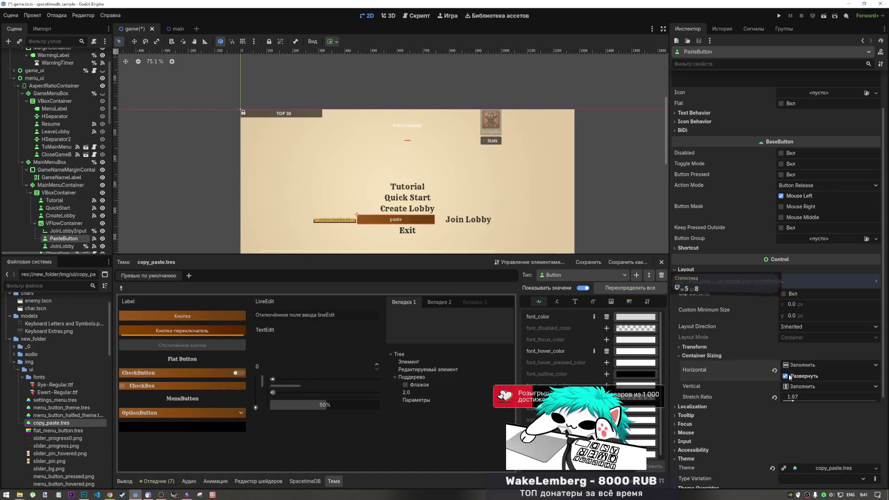
drag(793, 400, 786, 401)
click(785, 376)
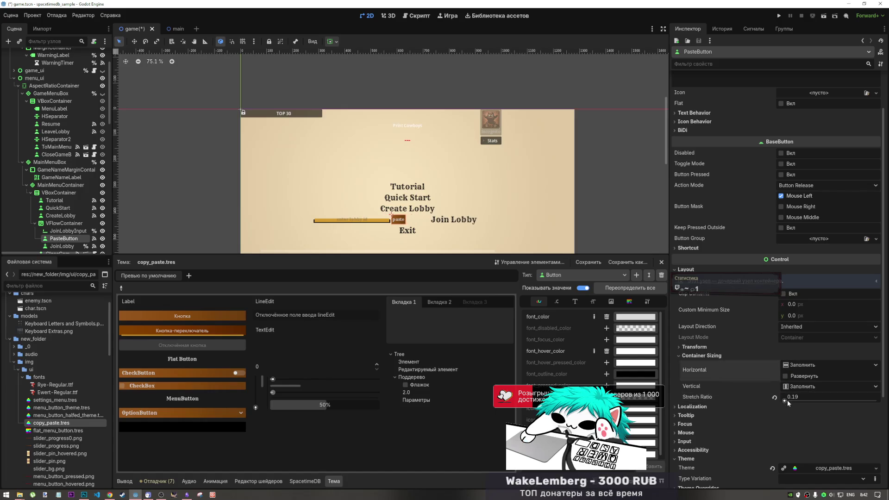
click(774, 397)
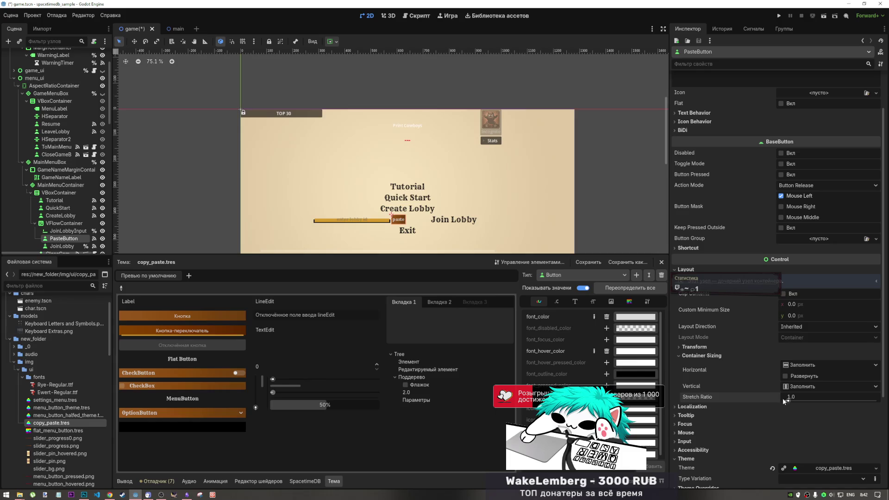
click(774, 397)
Leave PasteButton unexpanded and move PasteButton and JoinLobby above JoinLobbyInput in the Scene dock.
click(786, 376)
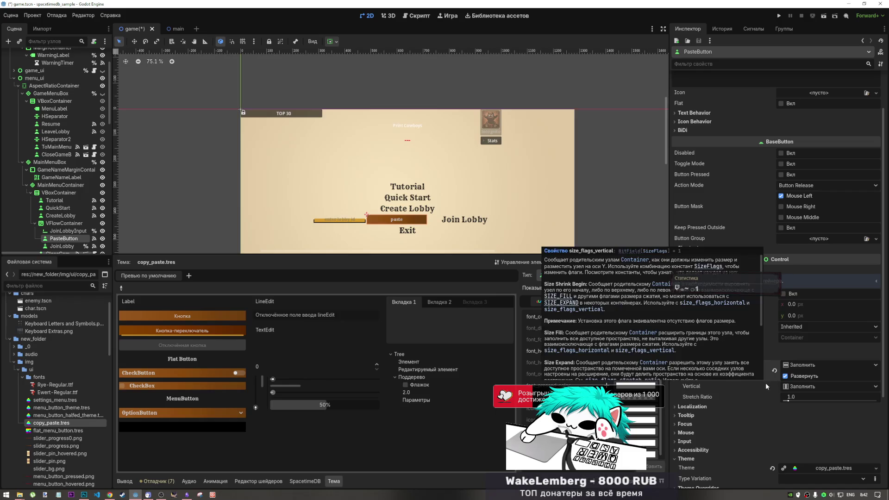
click(784, 376)
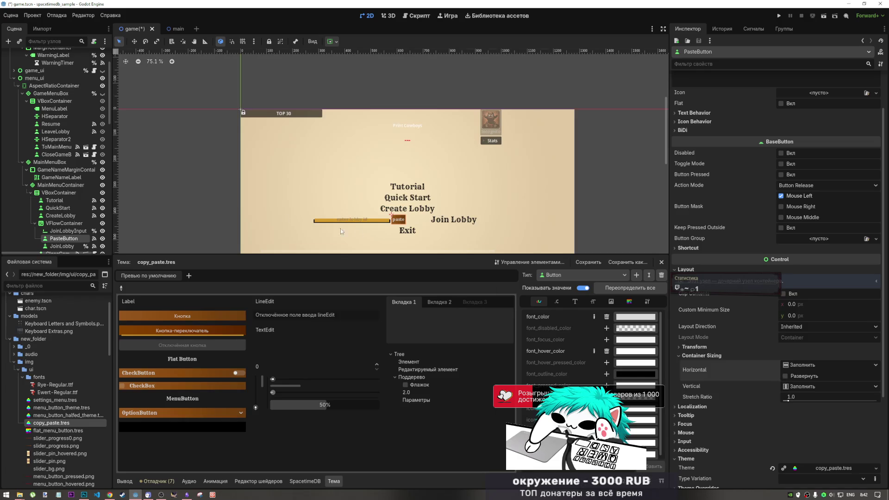
drag(64, 239, 67, 231)
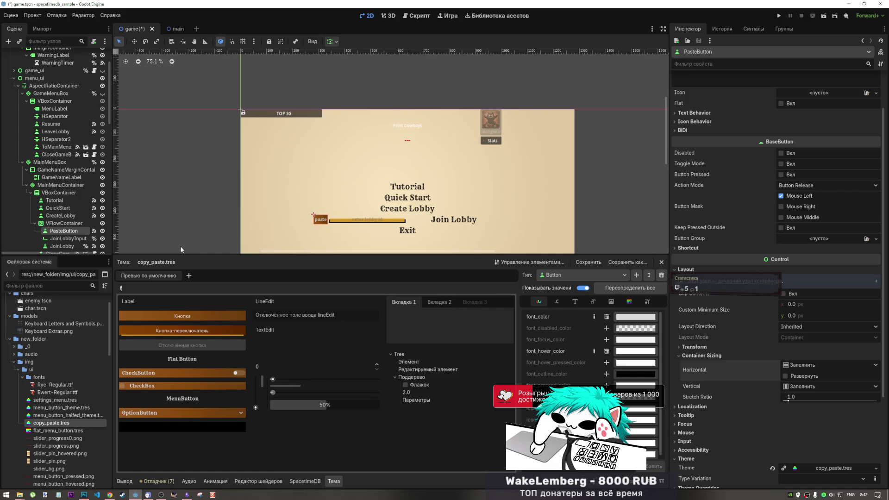
drag(55, 246, 72, 239)
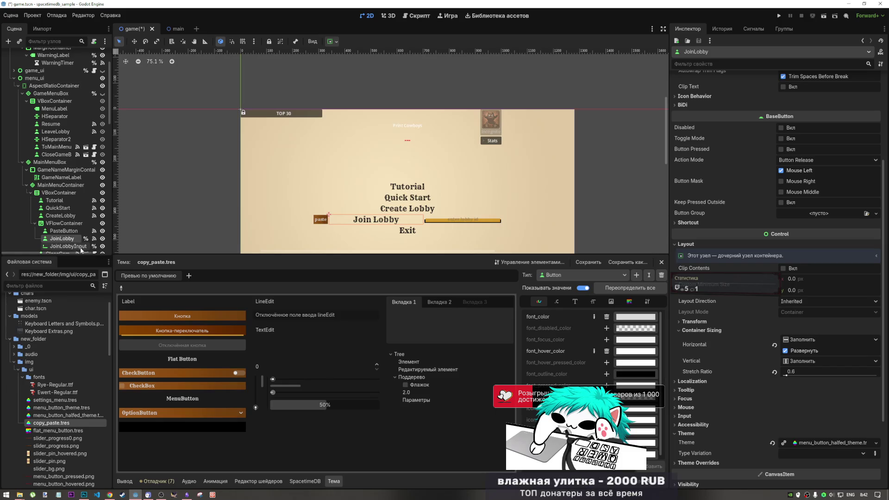
Move JoinLobby after JoinLobbyInput and give PasteButton horizontal Expand with stretch ratio 1.45.
key(ctrl+Down)
click(67, 240)
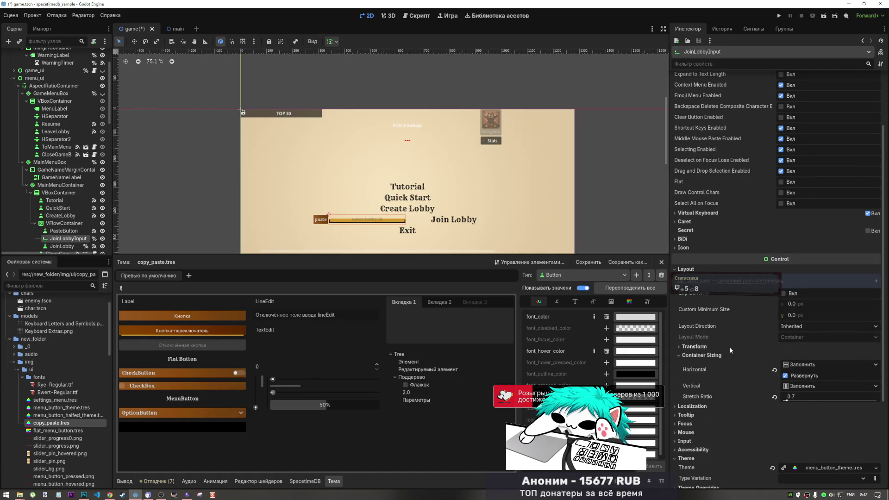
click(70, 231)
click(791, 378)
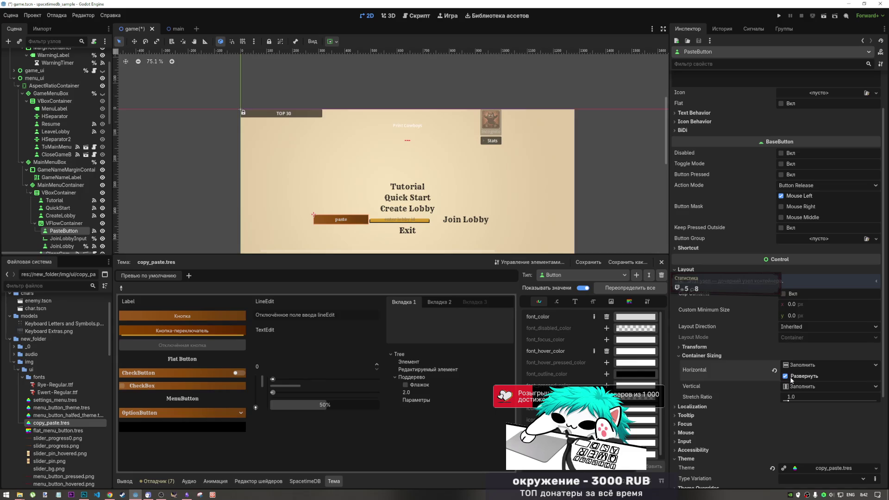
drag(790, 400, 792, 400)
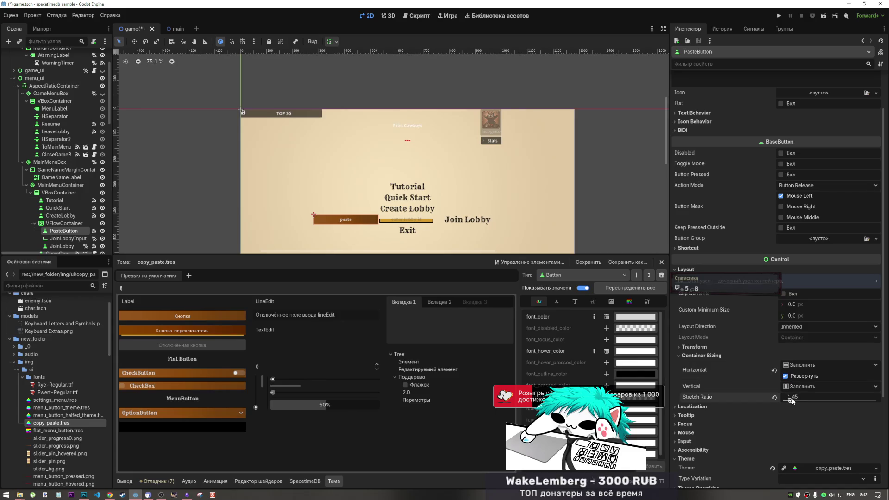
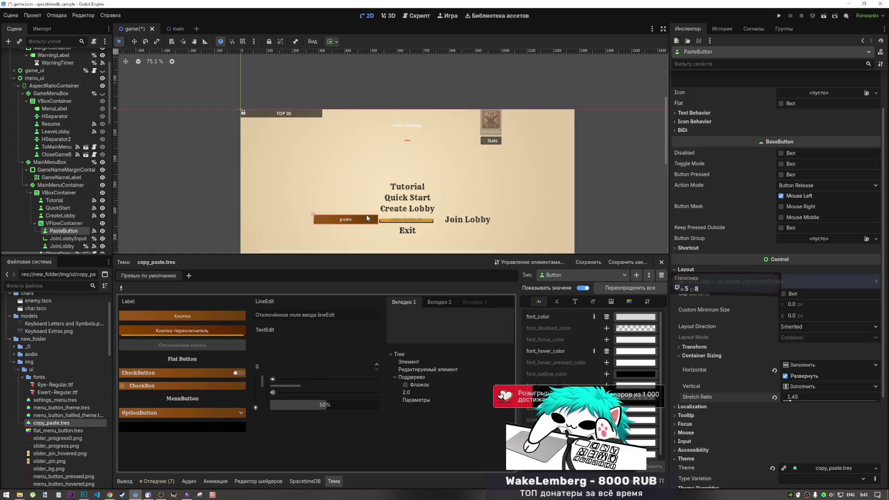
Reset the stretch ratio of Join Lobby and the paste button to 1.0.
click(469, 220)
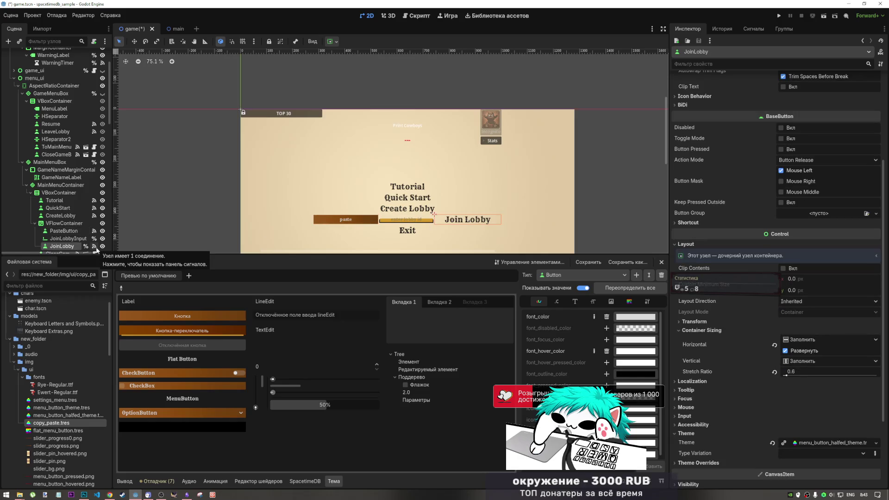
click(773, 371)
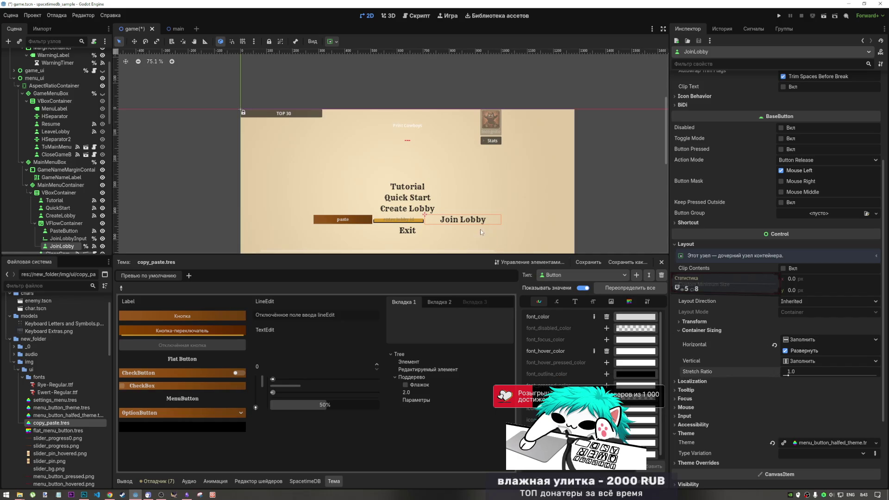
click(73, 239)
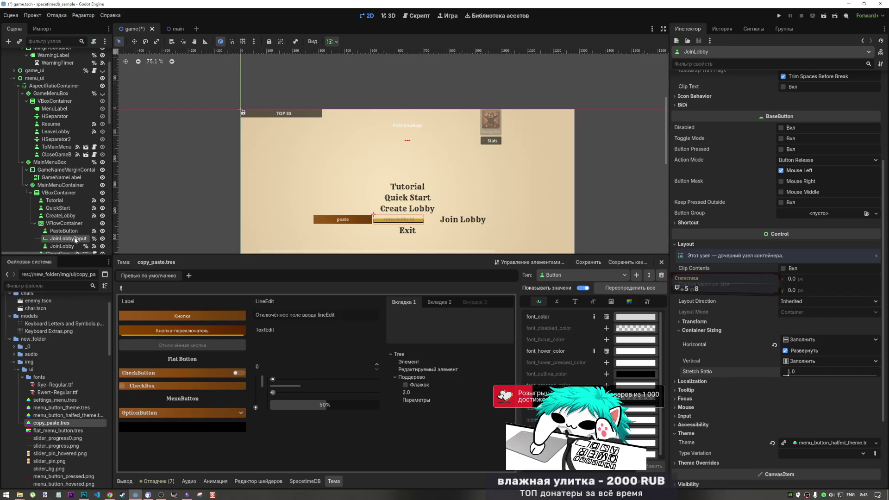
click(60, 231)
click(774, 397)
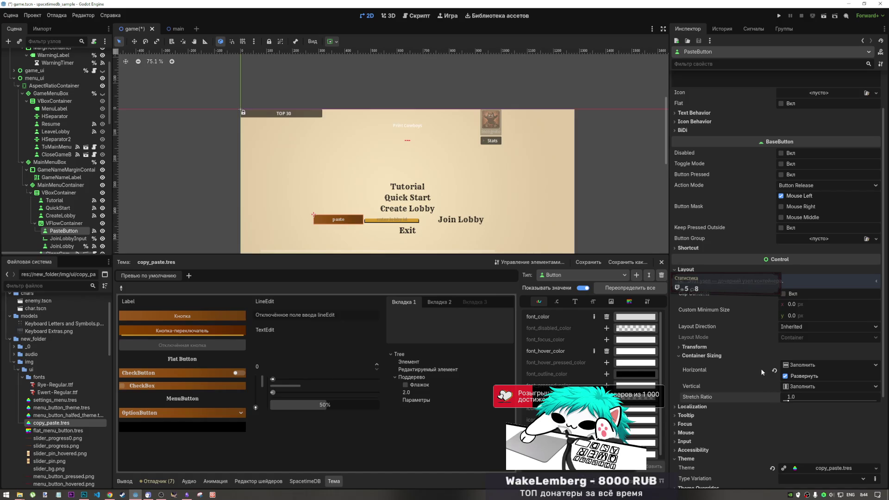
Place the expanding lobby-id field before the paste button, and stop the paste button expanding.
drag(60, 238, 69, 232)
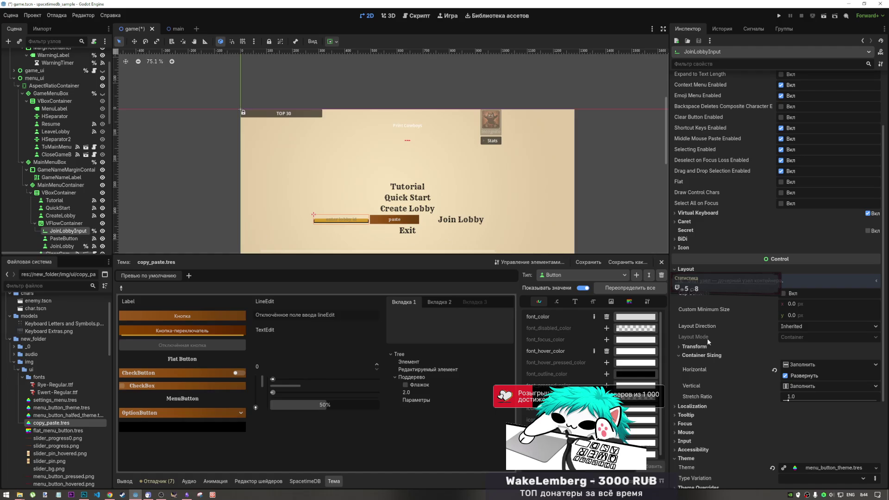
click(786, 376)
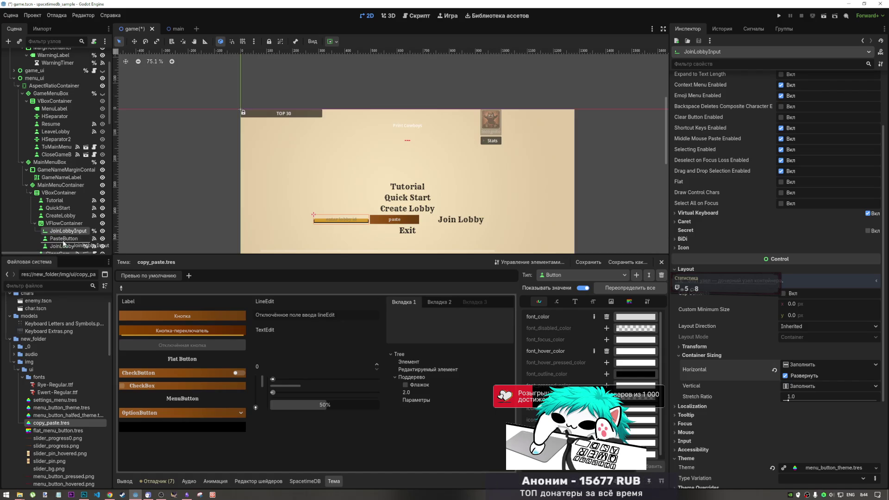
drag(48, 231, 56, 241)
click(790, 377)
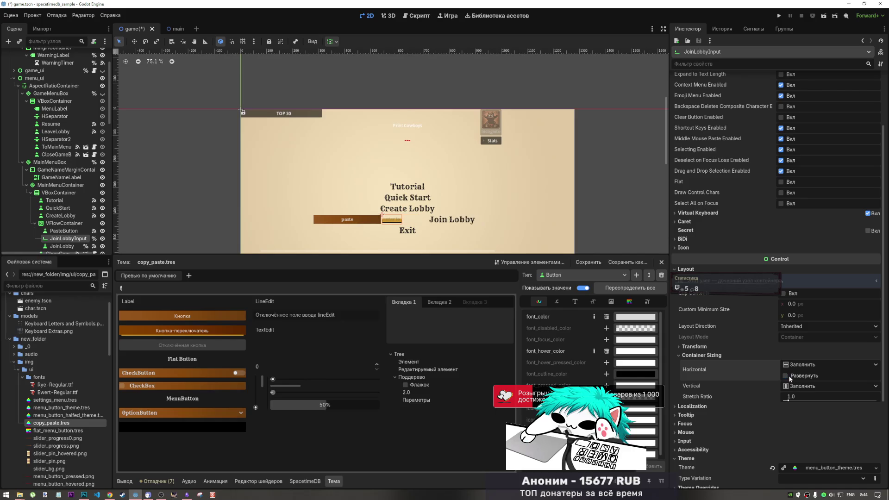
click(790, 378)
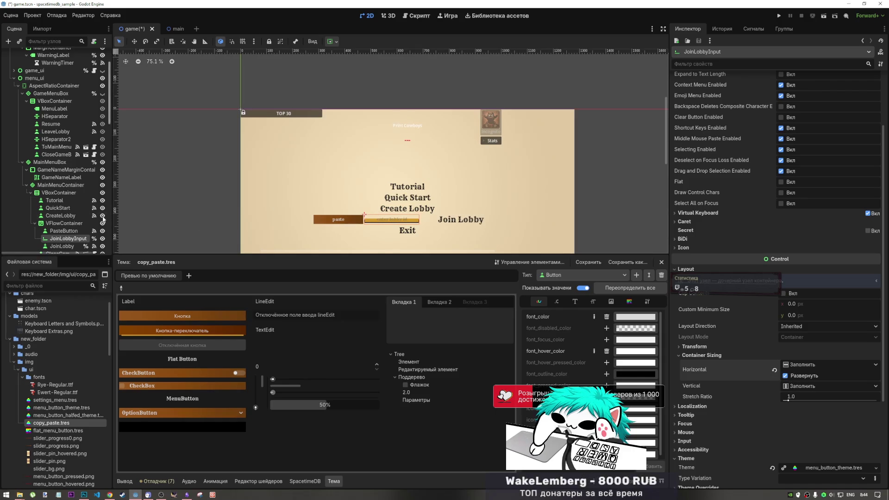
click(75, 230)
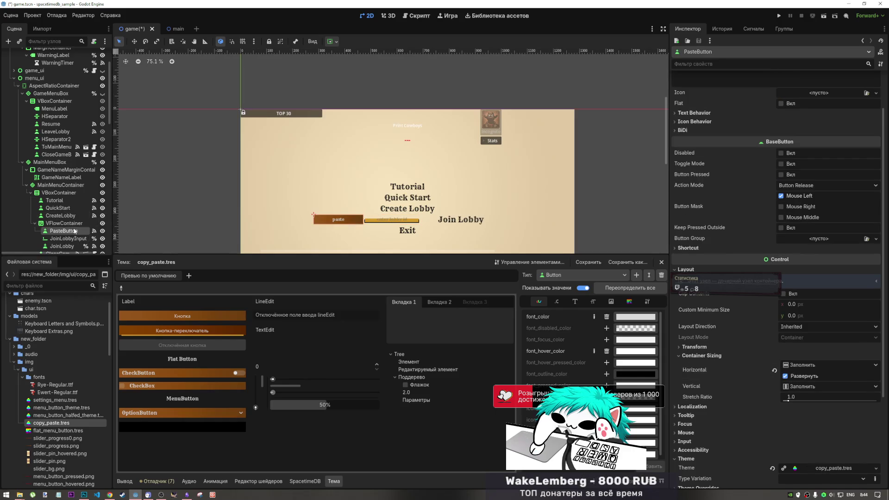
click(804, 375)
mouse_move(802, 396)
mouse_down()
mouse_move(811, 397)
mouse_move(776, 399)
mouse_up()
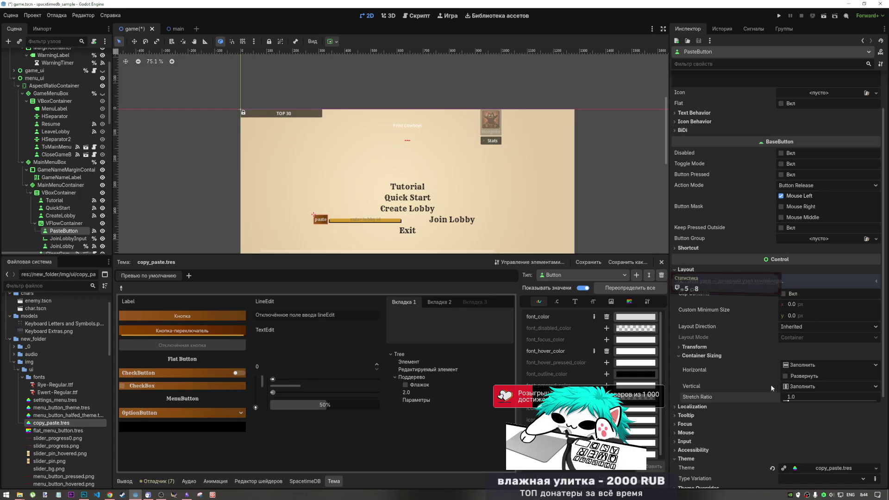
drag(69, 238, 78, 230)
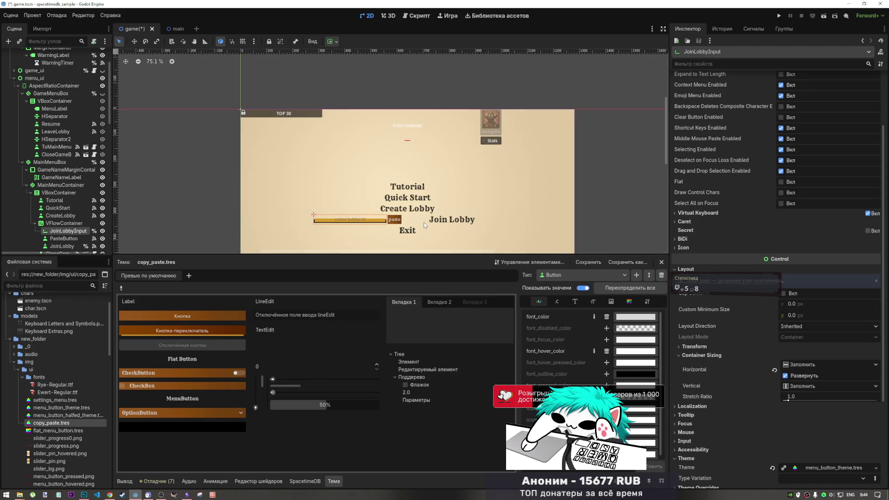
Left-align the Join Lobby button's text and save the scene.
click(62, 245)
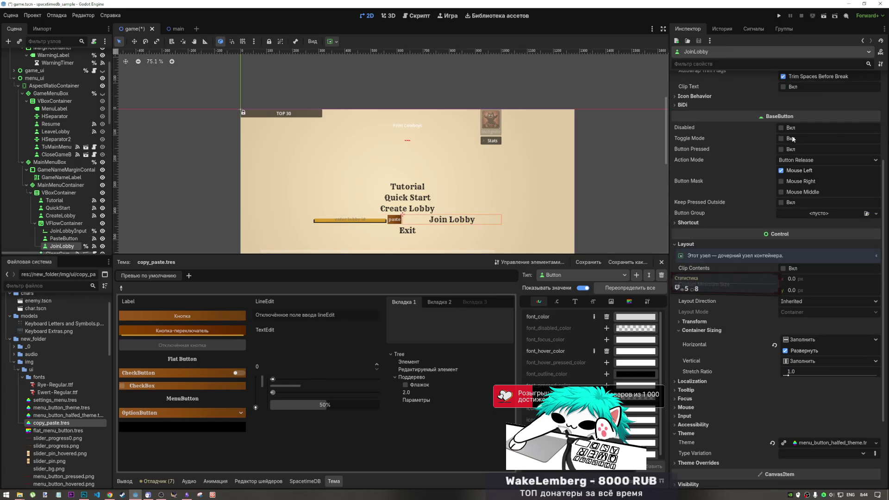
scroll(796, 139, up, 3)
click(794, 174)
click(800, 185)
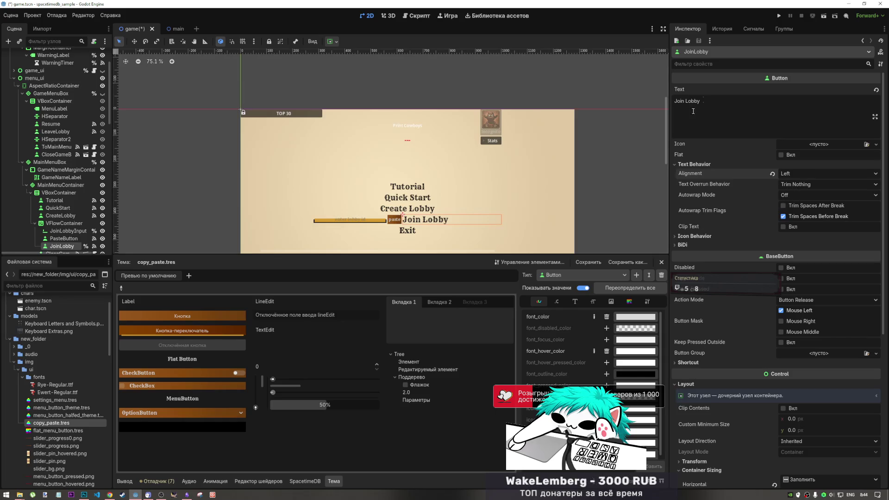
key(ctrl+s)
click(825, 16)
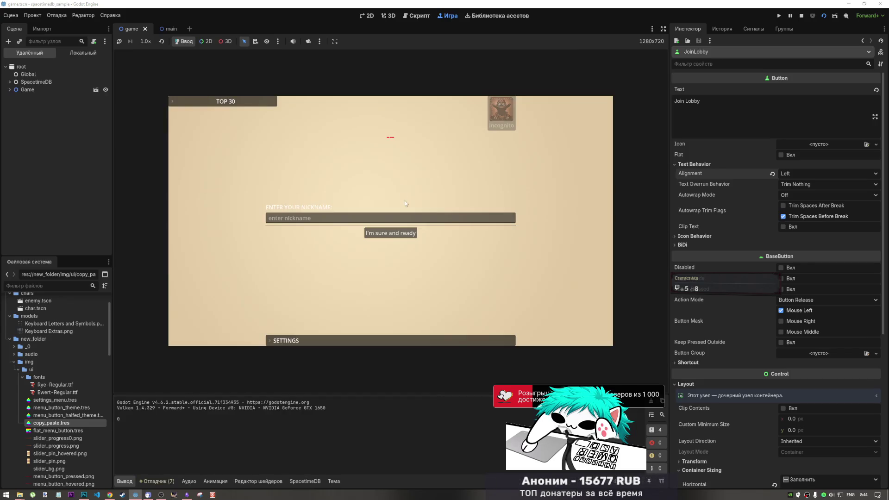
text(00)
click(406, 233)
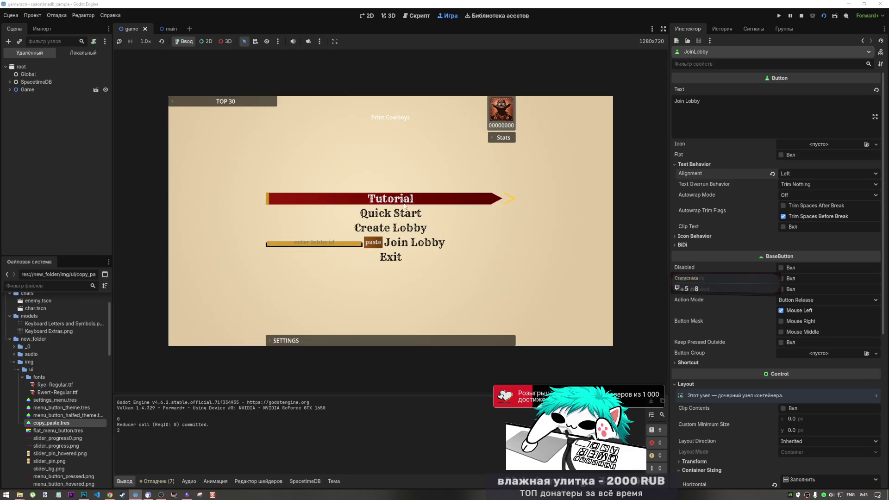
click(417, 227)
click(488, 216)
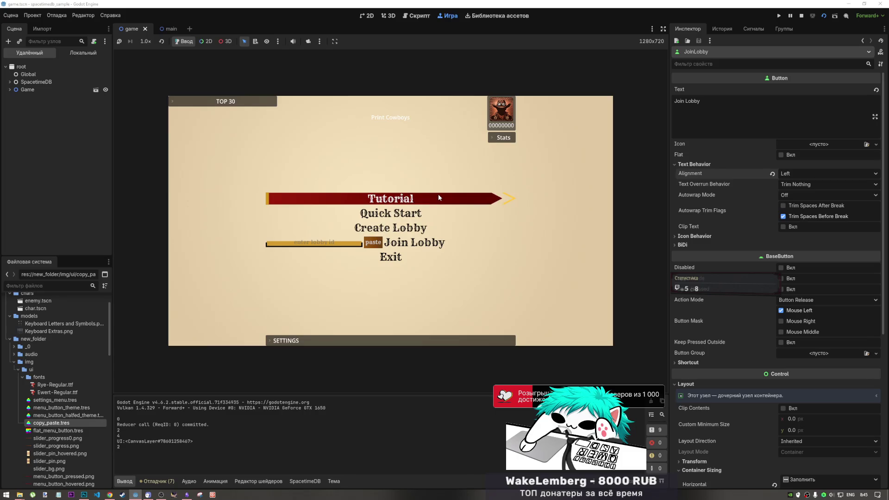
click(802, 15)
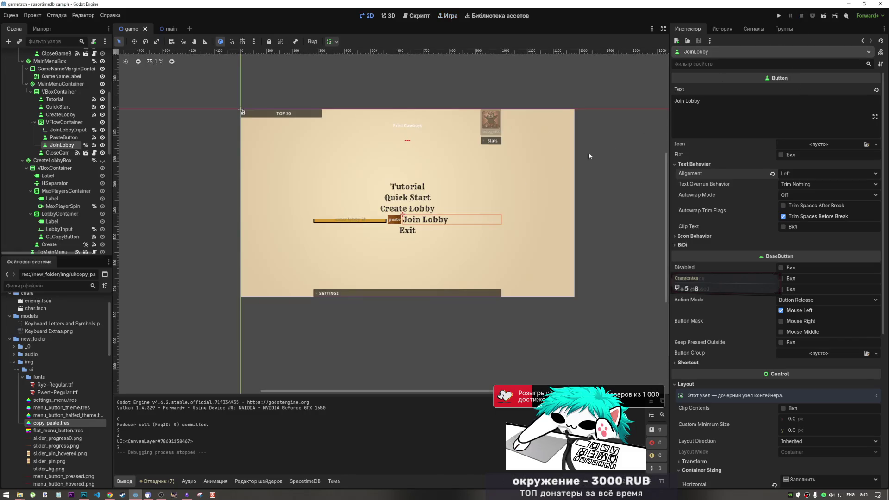
Select Tutorial to show its theme, then inspect the menu VBoxContainer and Exit button.
click(420, 189)
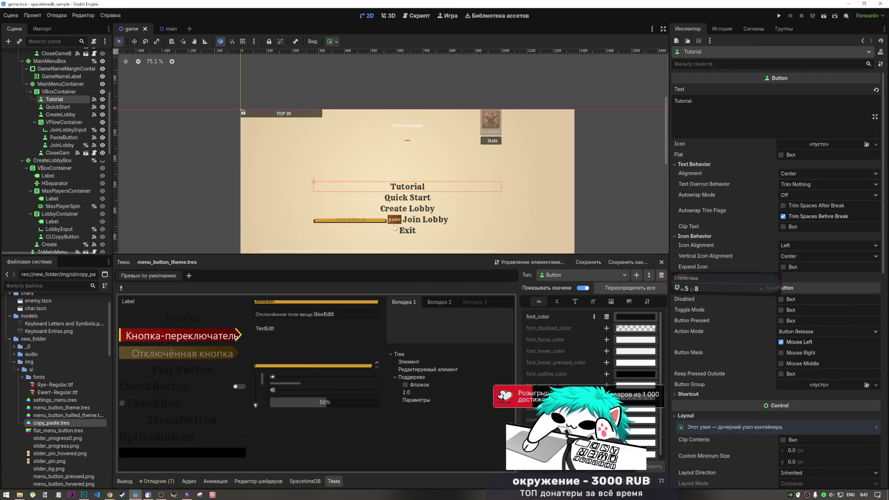
click(93, 91)
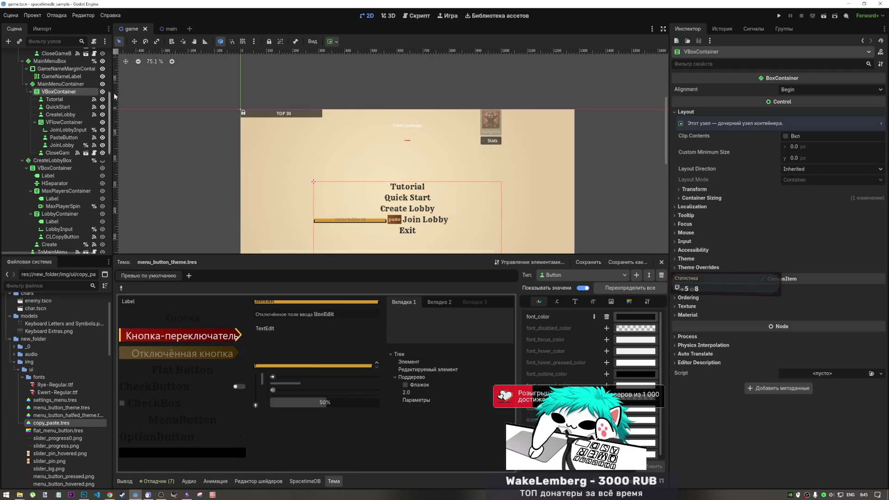
scroll(443, 193, down, 1)
click(54, 99)
click(59, 91)
scroll(408, 208, down, 2)
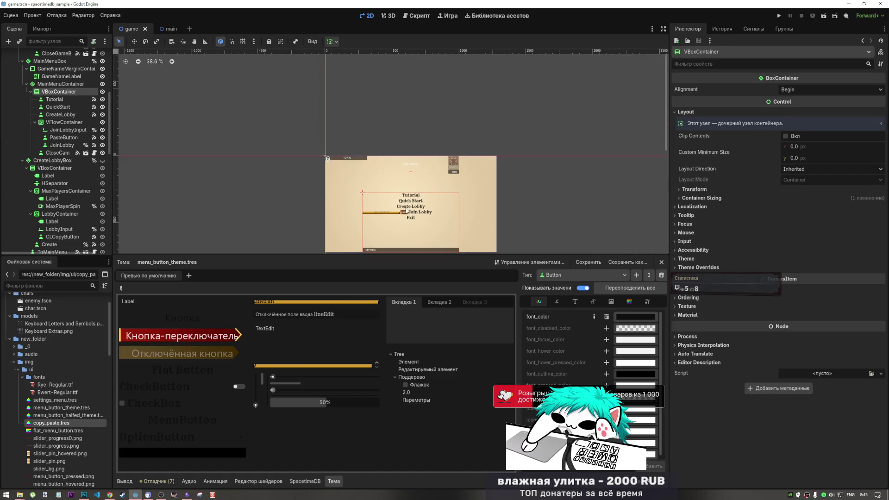
scroll(406, 210, down, 1)
scroll(407, 210, up, 2)
click(65, 153)
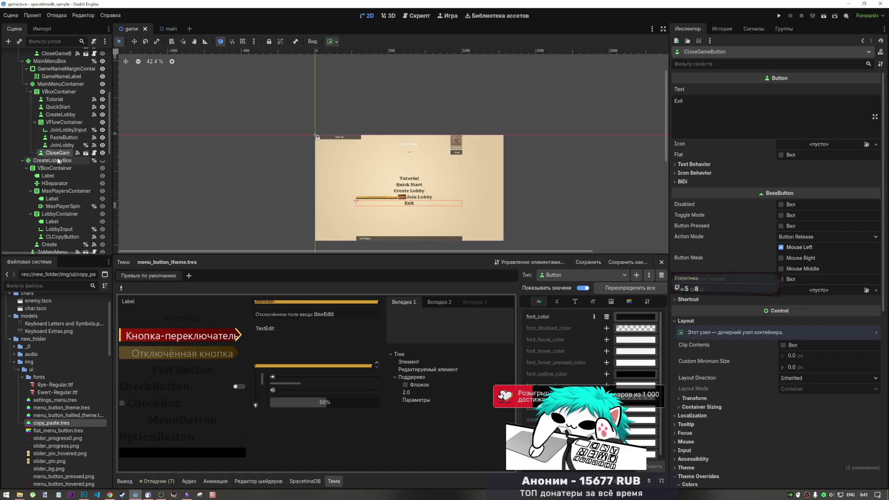
Inspect the Settings foldable panel and CreateLobbyBox nodes, then reselect Tutorial.
click(371, 229)
click(368, 235)
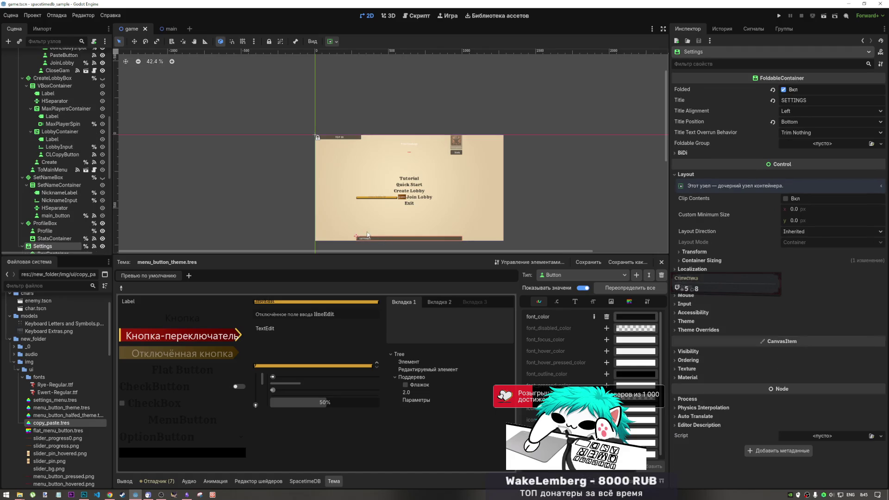
scroll(54, 157, up, 3)
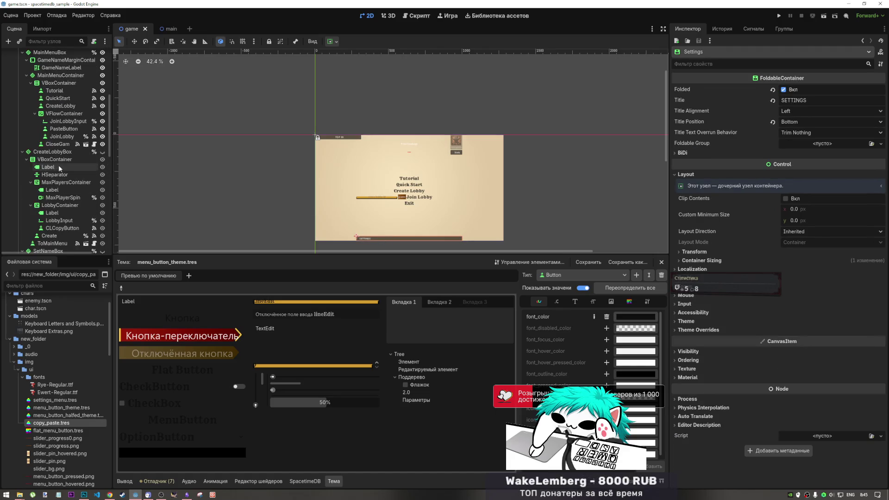
click(59, 160)
scroll(59, 163, down, 1)
key(Down)
key(Down)
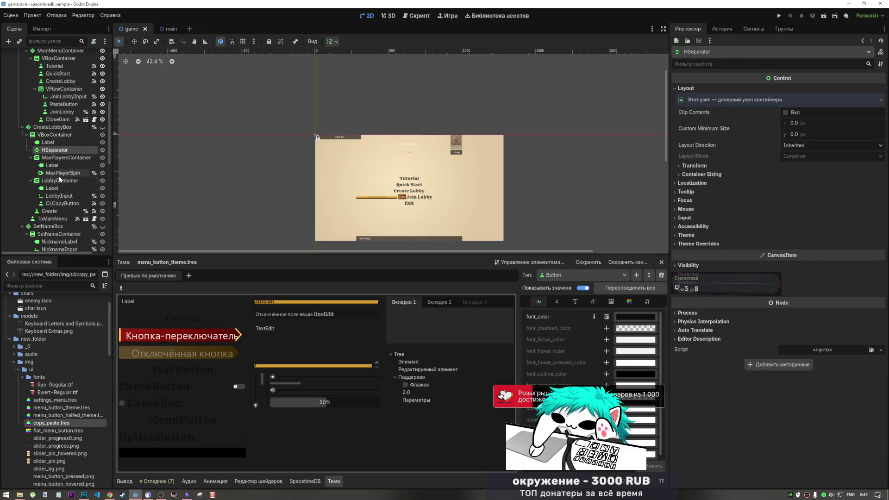
scroll(60, 162, up, 3)
click(412, 179)
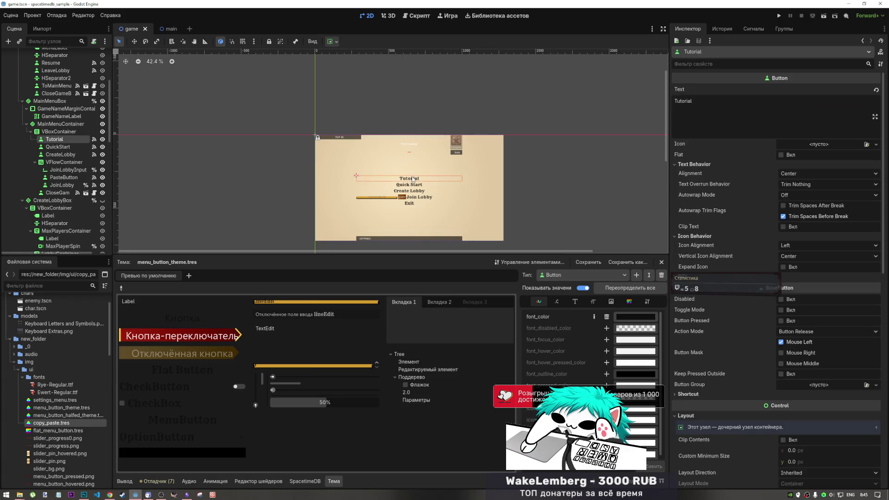
Try a 0.49 stretch ratio on MainMenuContainer, then restore its default sizing.
click(61, 124)
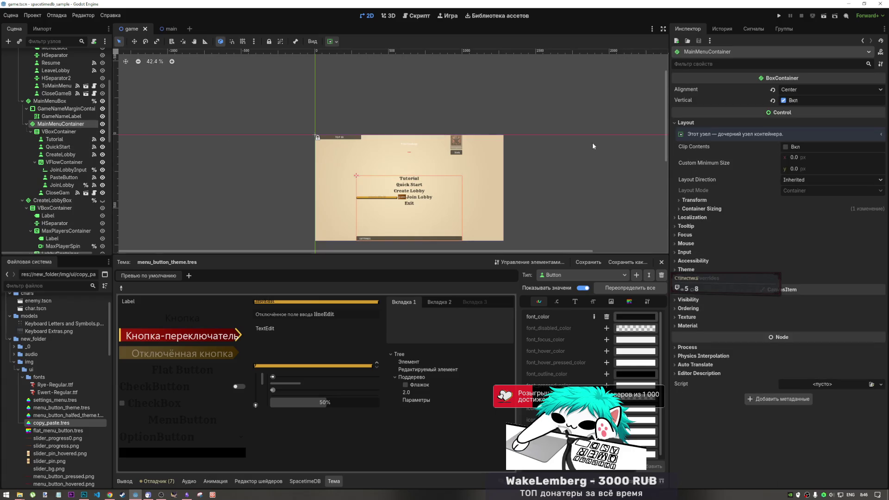
click(800, 89)
click(801, 88)
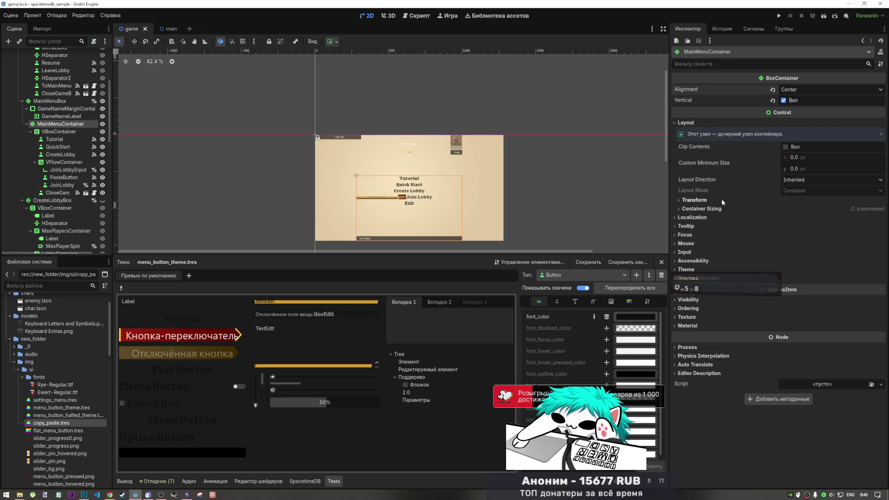
click(708, 209)
drag(791, 254, 790, 251)
click(789, 241)
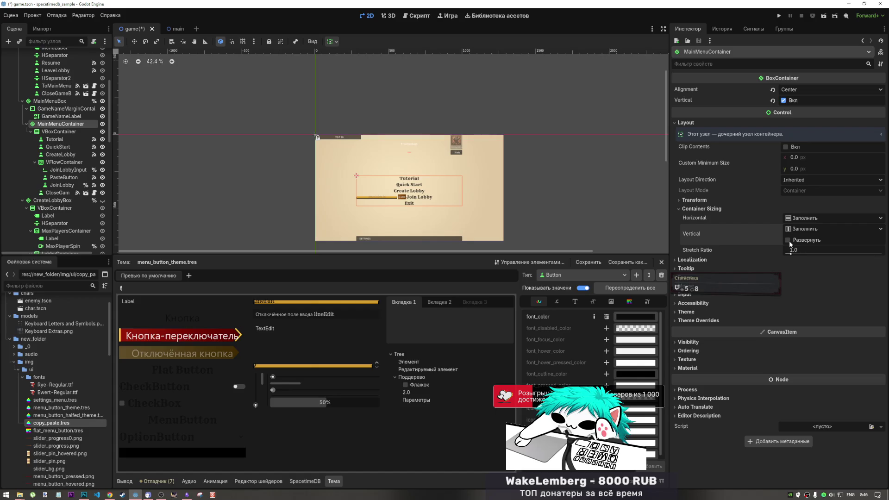
Set MainMenuContainer's horizontal sizing to Shrink Center, leaving vertical expand off.
click(788, 240)
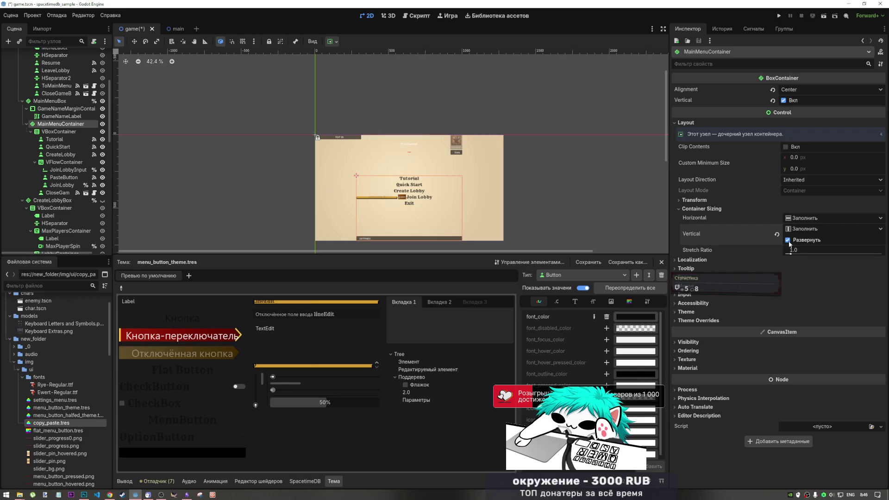
click(788, 241)
click(796, 217)
click(808, 246)
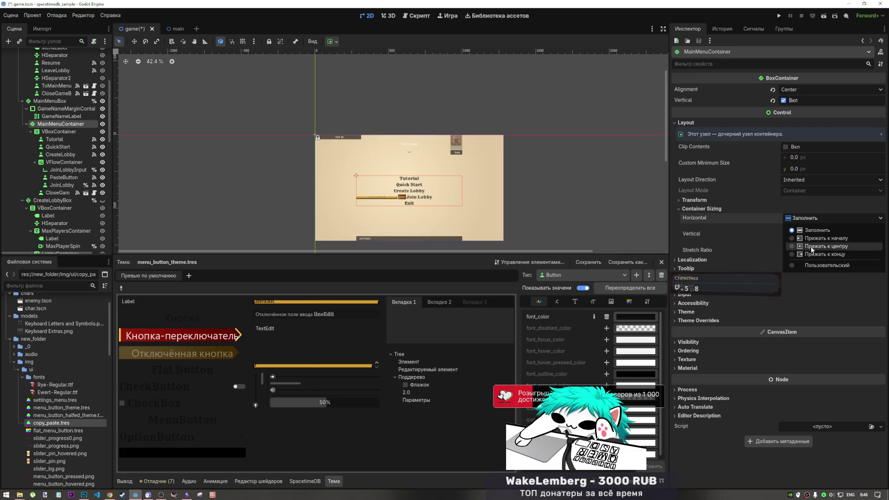
scroll(410, 199, up, 7)
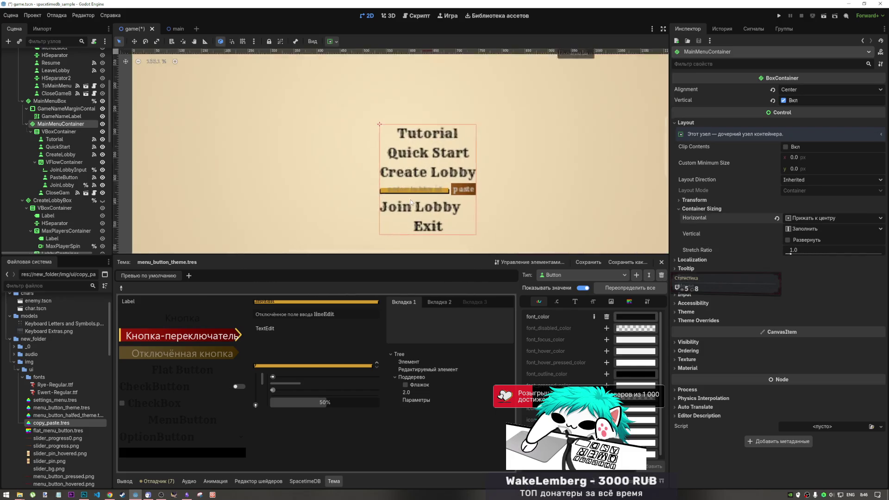
scroll(414, 190, down, 1)
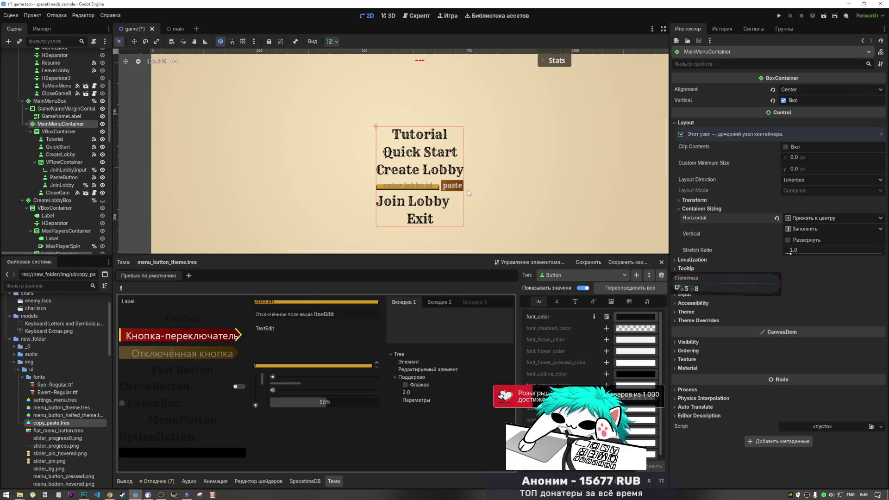
scroll(470, 189, down, 2)
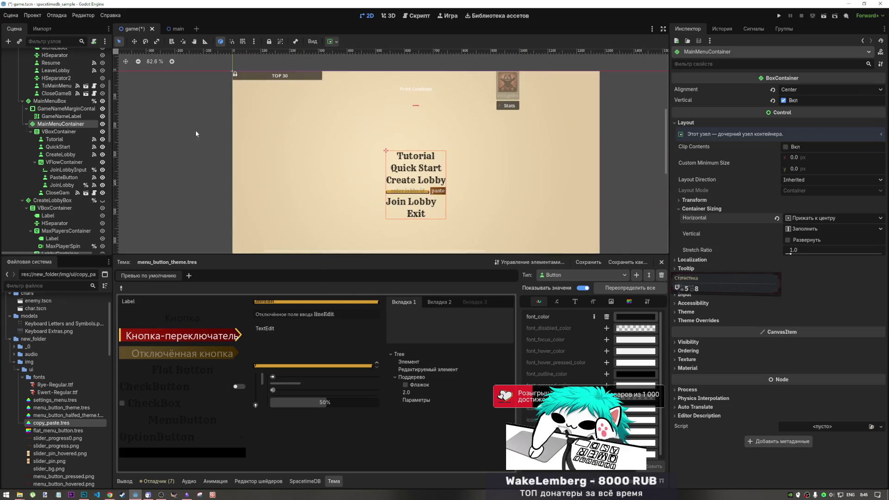
Move JoinLobby above JoinLobbyInput in the VFlowContainer and save the scene.
click(54, 133)
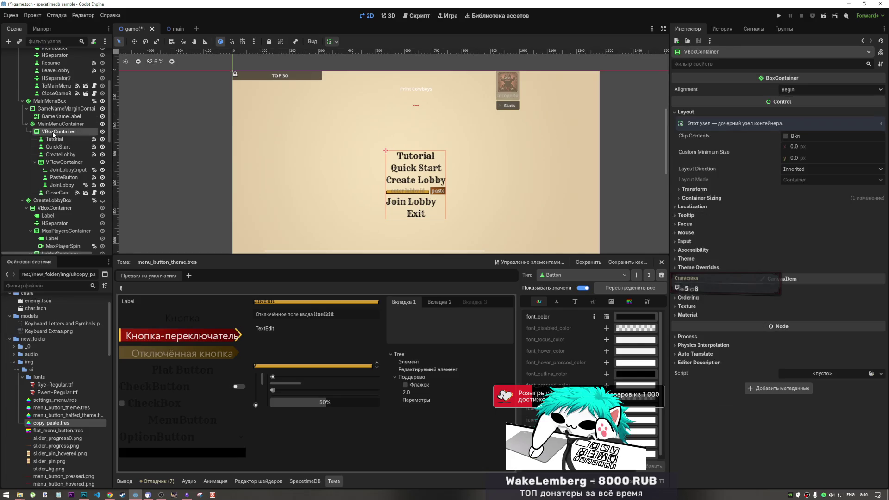
click(67, 163)
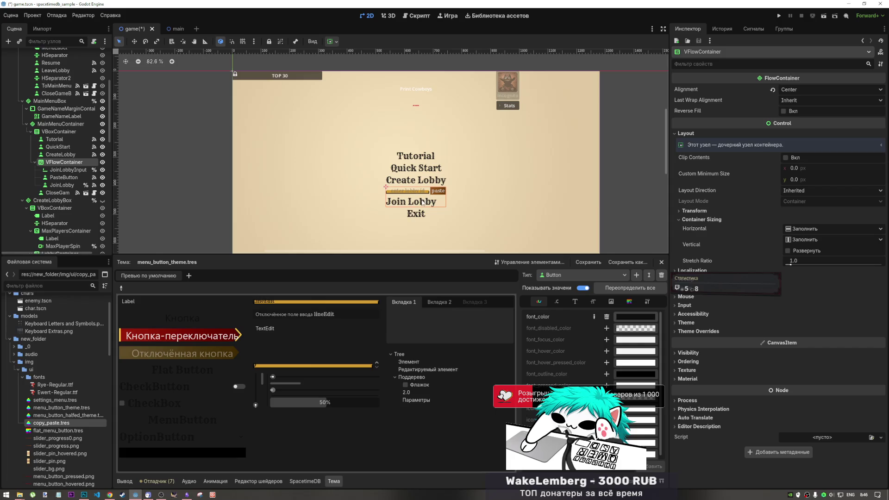
click(69, 170)
click(71, 162)
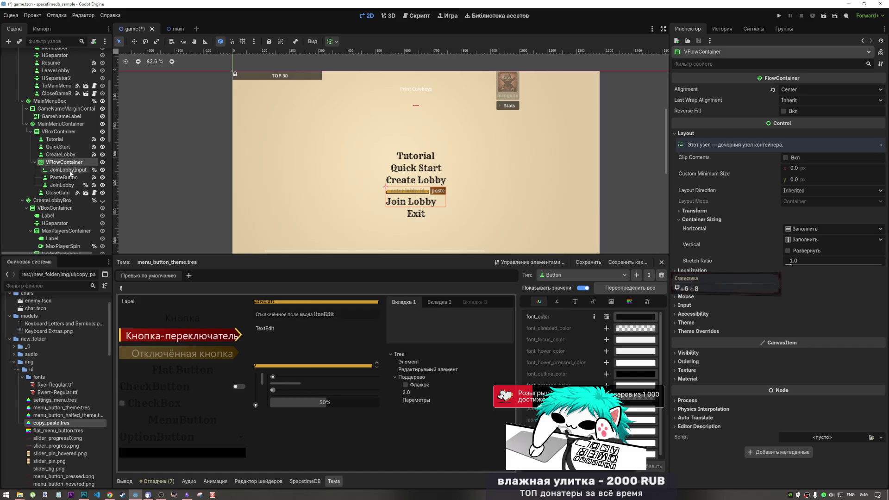
click(35, 163)
click(34, 163)
drag(63, 185, 67, 167)
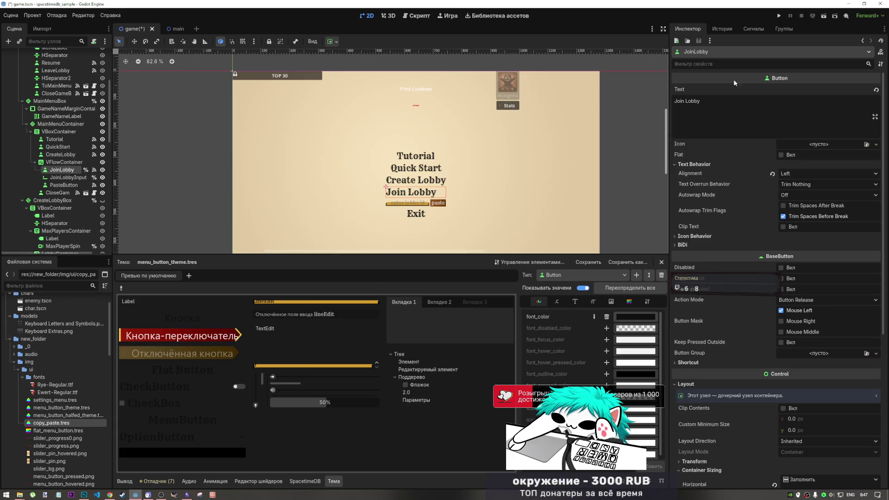
key(ctrl+s)
click(835, 18)
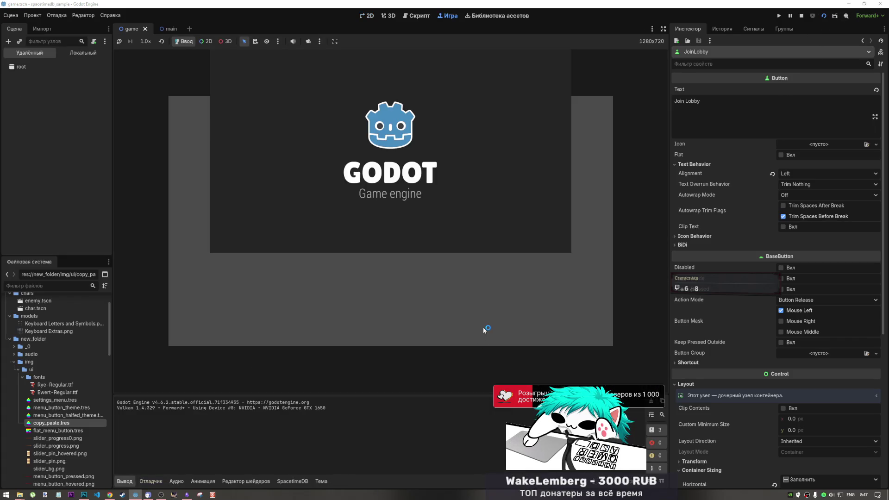
text(99999)
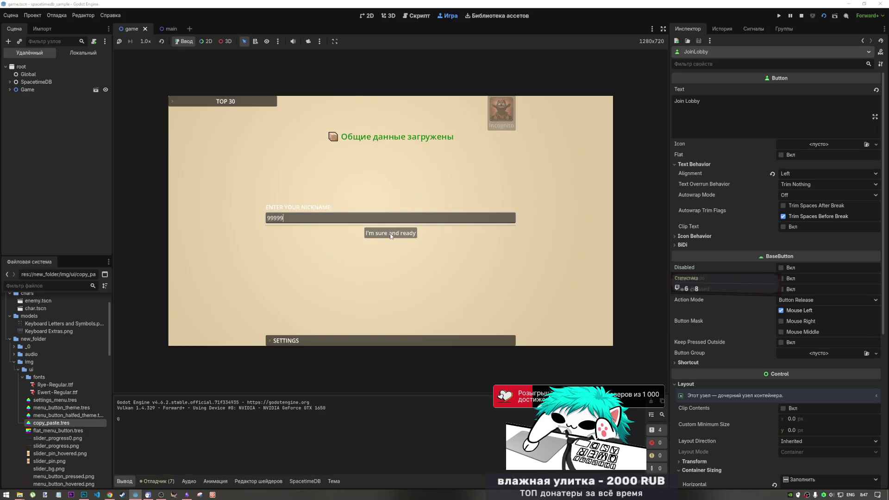
click(390, 234)
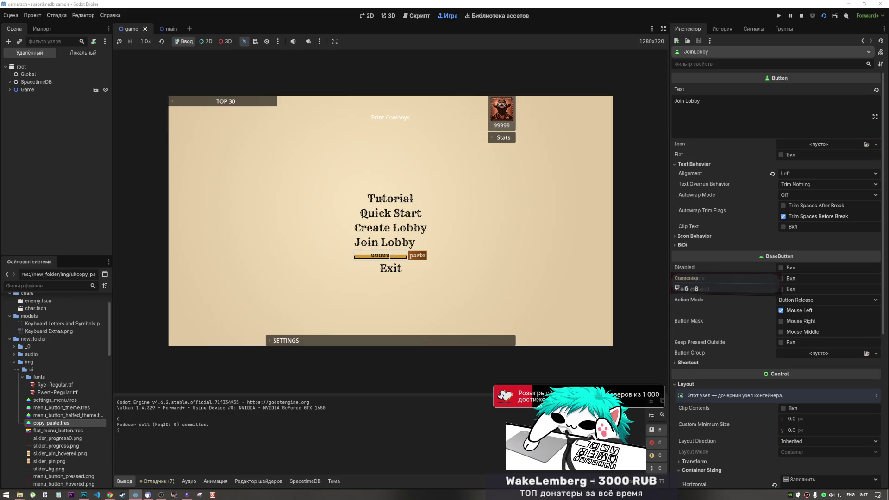
text(u)
key(BackSpace)
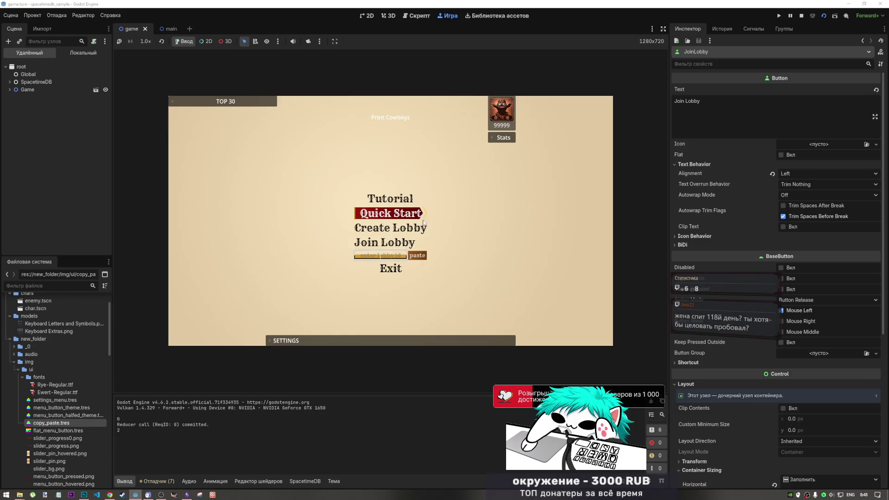
click(801, 16)
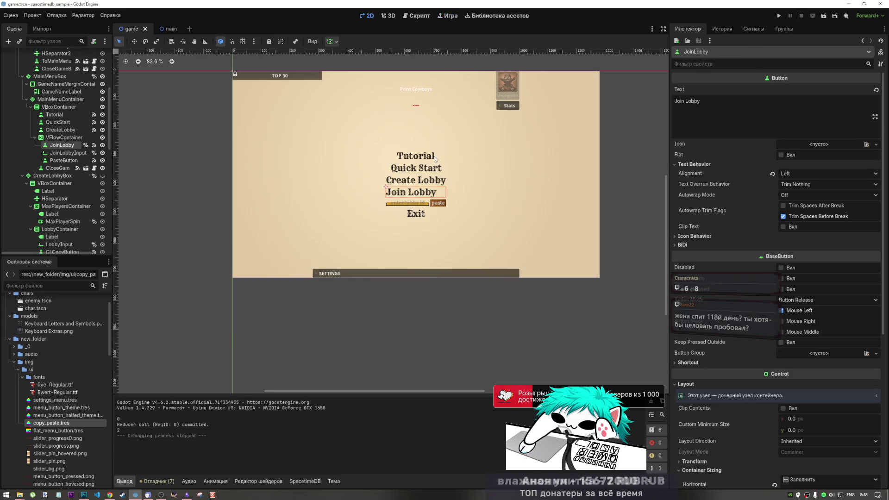
click(59, 106)
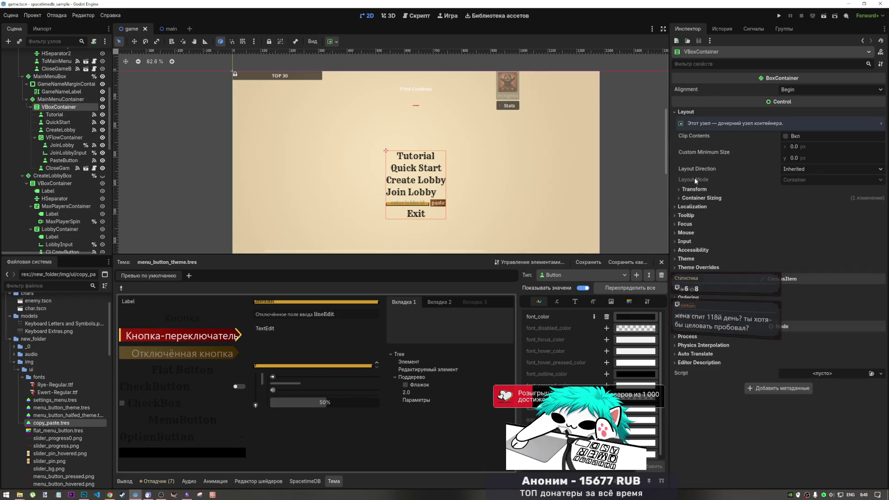
click(804, 148)
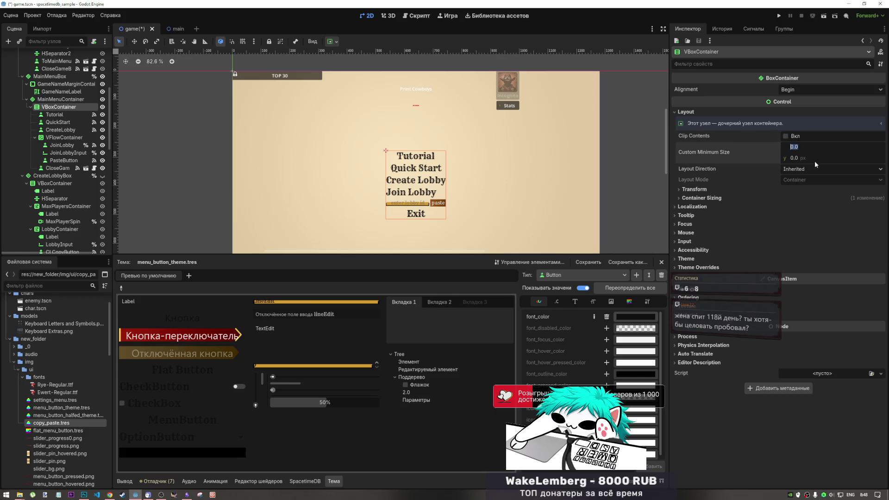
Set the button column's minimum width to 500 px, keep Clip Contents off, then save and run.
text(50)
key(Return)
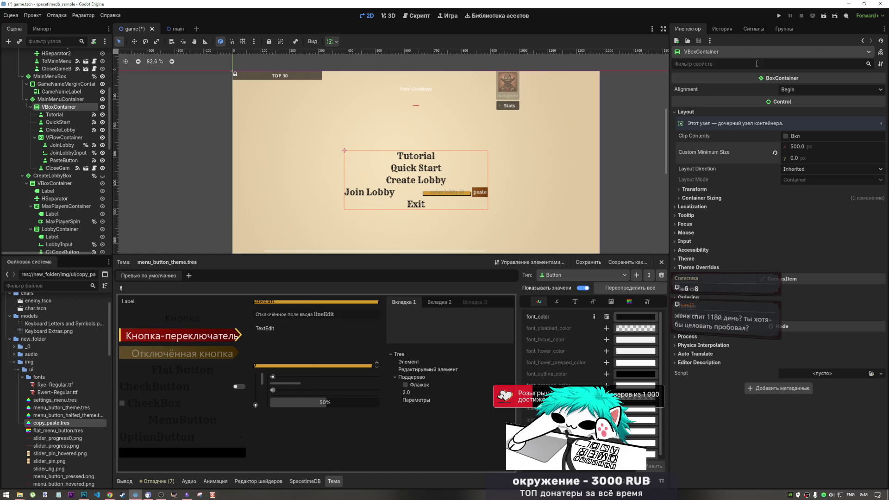
click(785, 136)
click(785, 136)
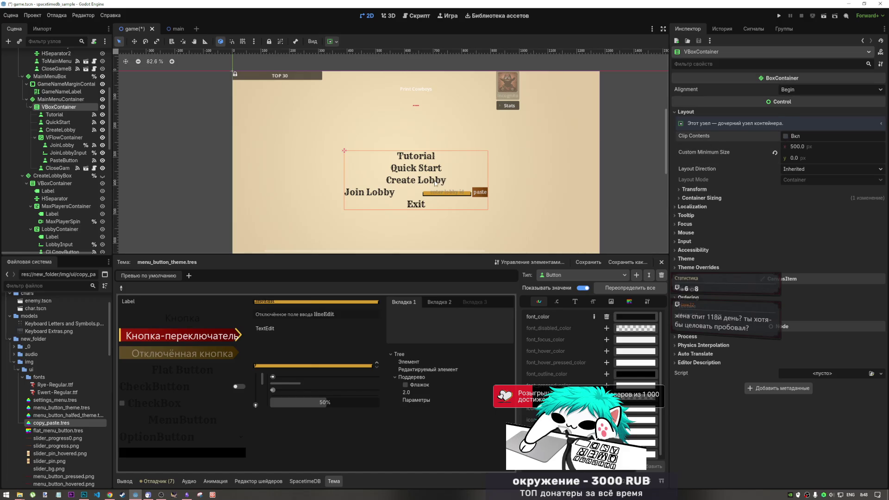
key(F6)
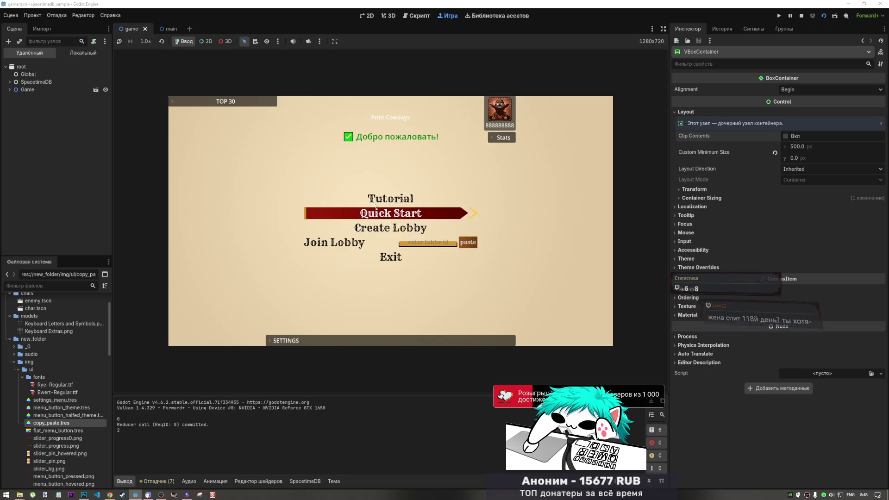
Move the menu highlight up and down with the arrow keys, then stop the game.
key(Up)
key(Up)
key(Down)
key(Down)
key(Down)
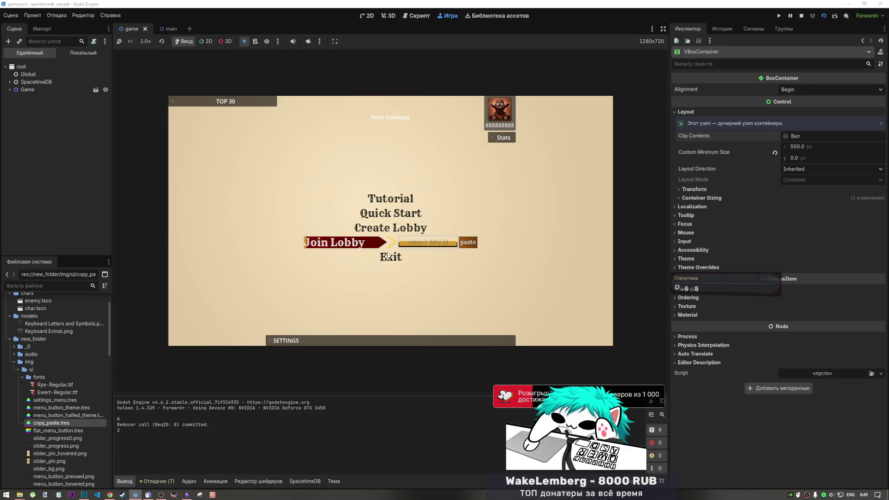
click(802, 16)
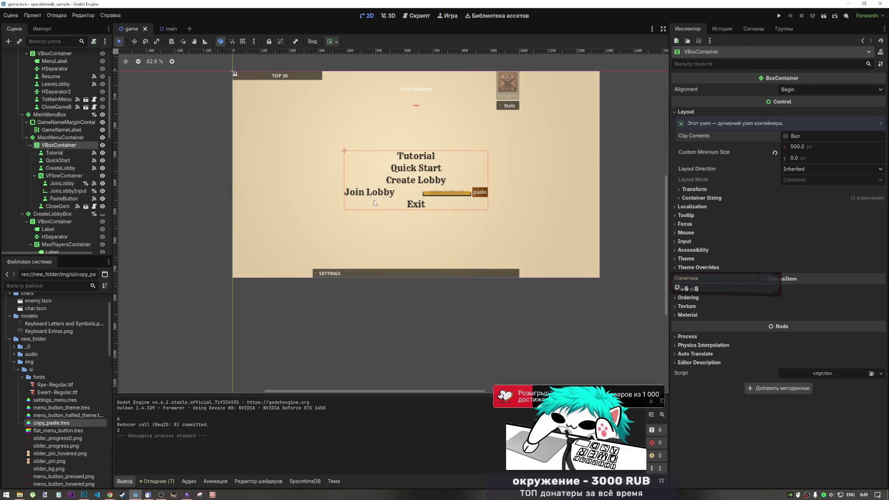
Left-align the text of Tutorial, Quick Start, Create Lobby and Exit together, then save.
click(416, 160)
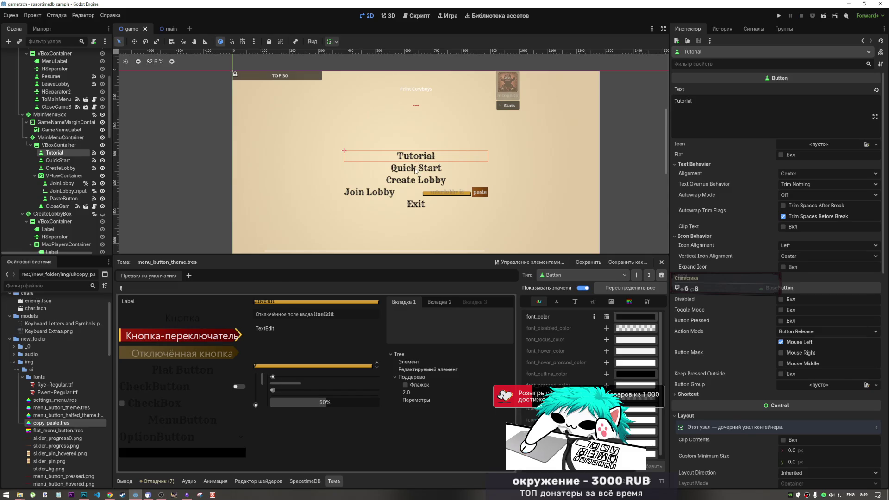
shift+click(415, 170)
shift+click(412, 183)
shift+click(413, 205)
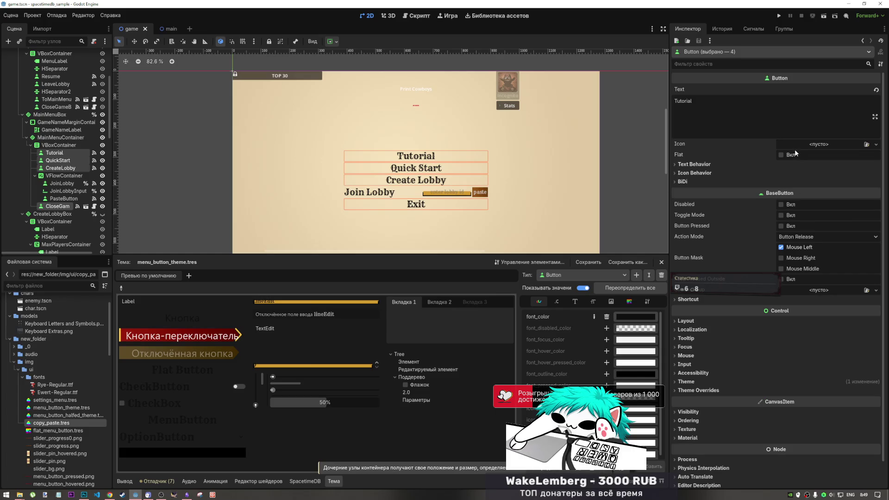
click(787, 164)
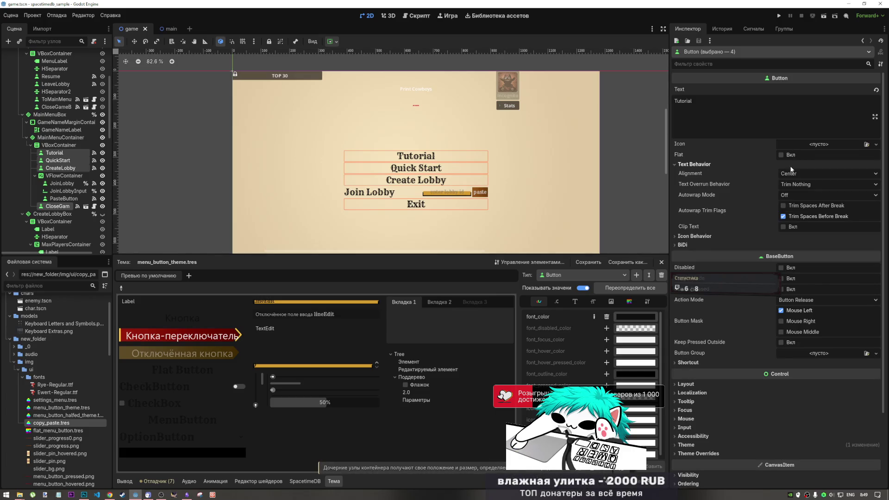
click(796, 173)
click(795, 186)
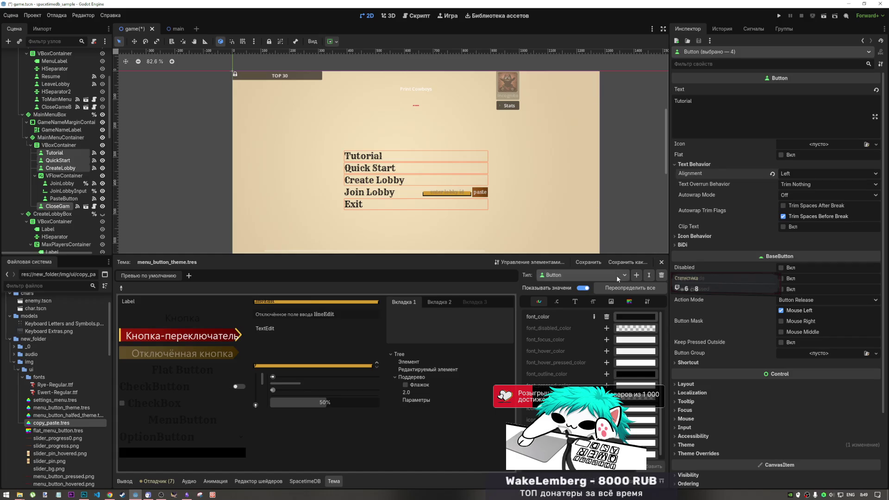
click(630, 218)
key(ctrl+s)
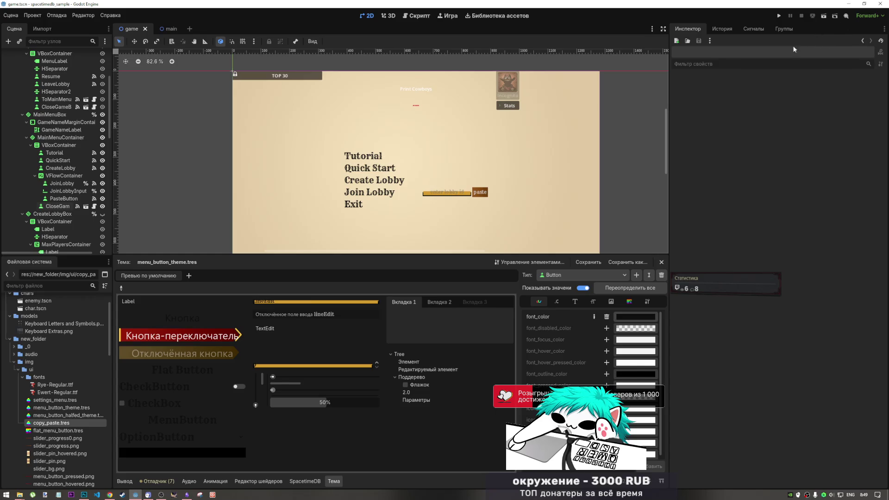
Enable Expand Icon on Tutorial and add leading spaces to Tutorial, Quick Start, Create Lobby and Join Lobby.
click(397, 159)
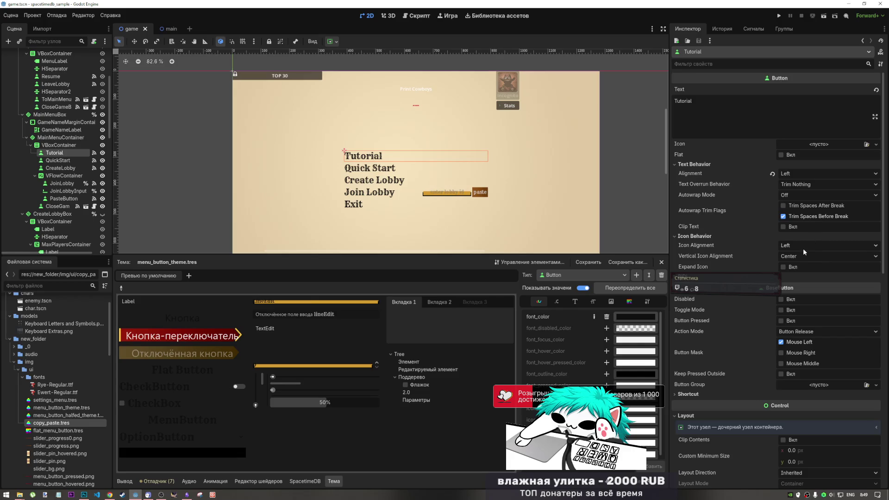
click(784, 267)
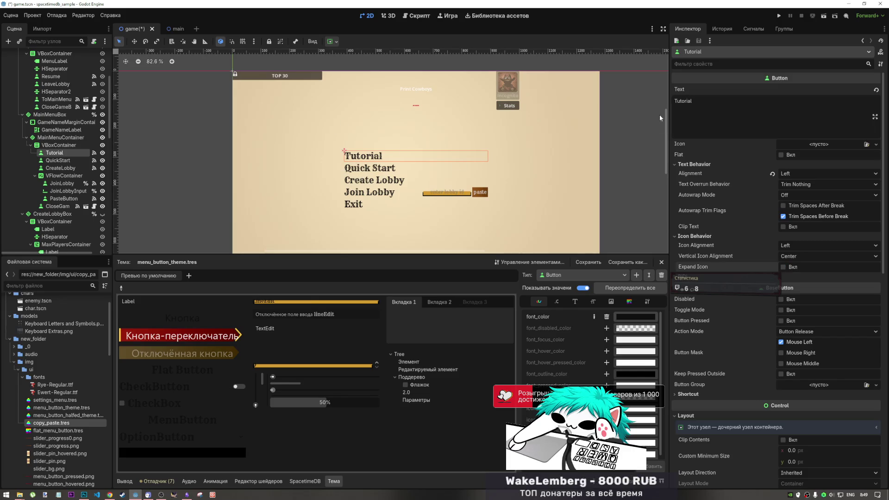
click(674, 101)
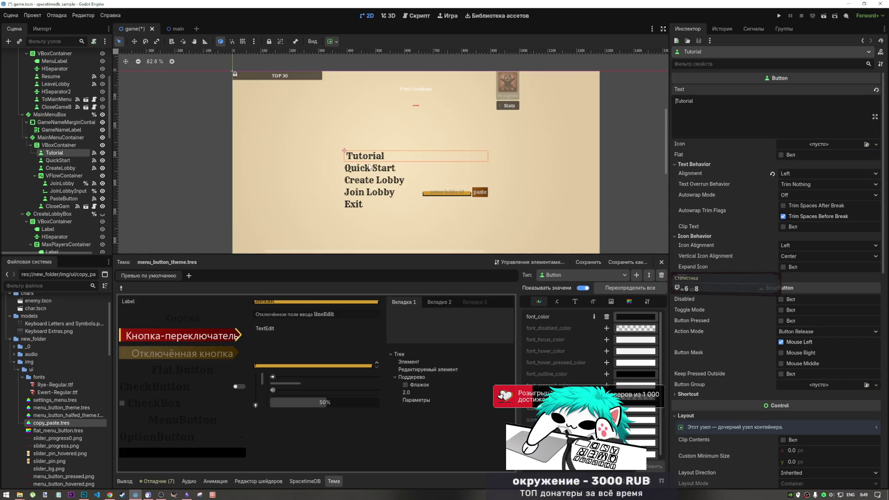
click(354, 168)
click(675, 115)
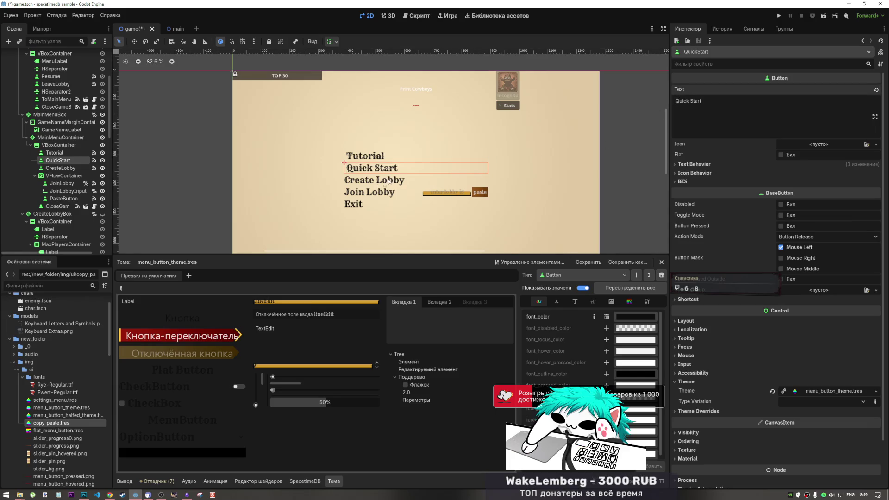
click(363, 183)
click(677, 116)
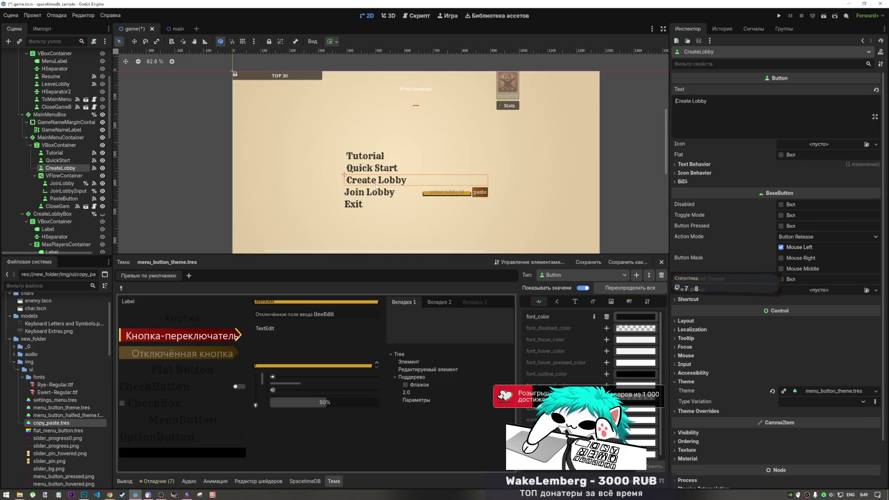
click(347, 195)
click(347, 193)
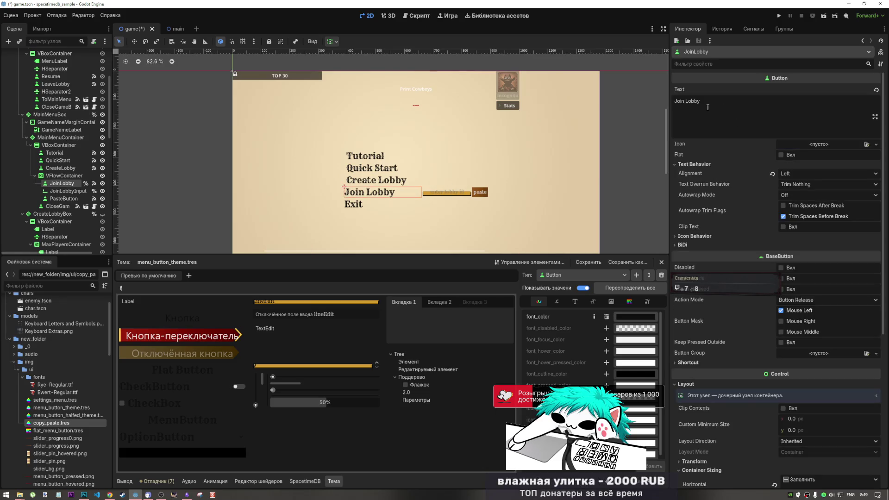
click(677, 100)
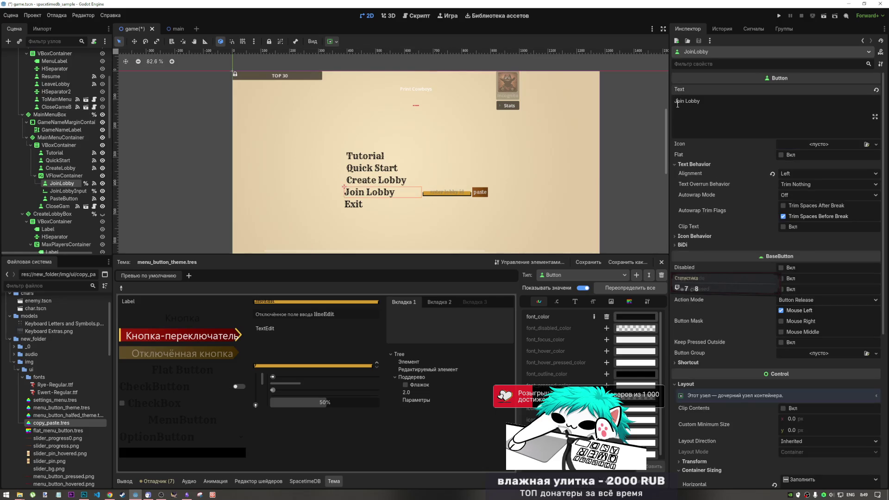
Check the Exit button, leaving its label unchanged, then save and run the scene.
double_click(348, 206)
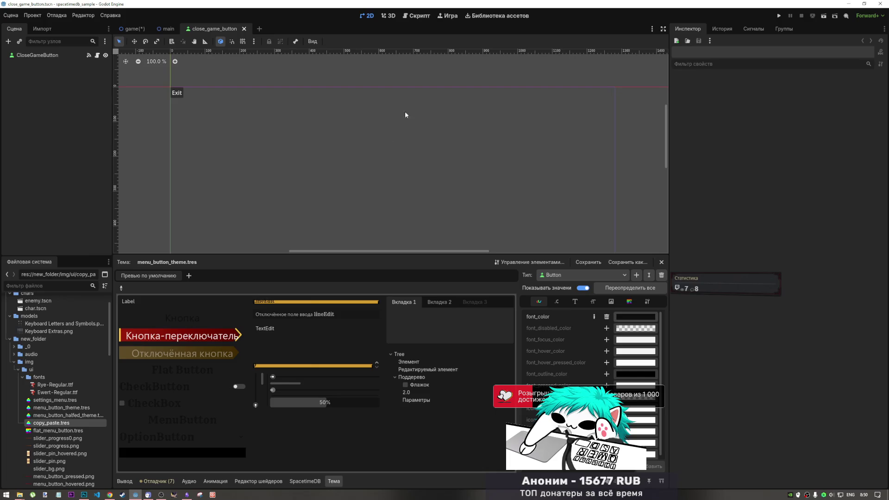
click(244, 28)
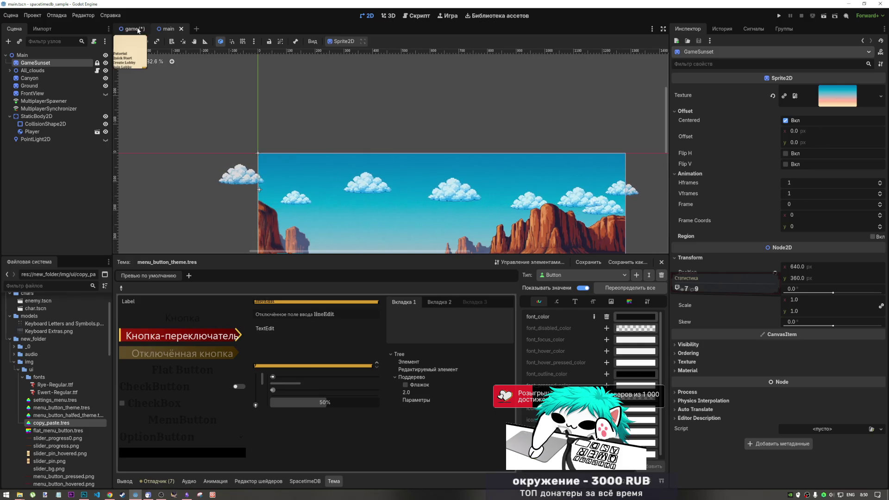
key(ctrl+Tab)
mouse_move(411, 255)
mouse_down()
mouse_move(409, 297)
mouse_move(410, 284)
mouse_up()
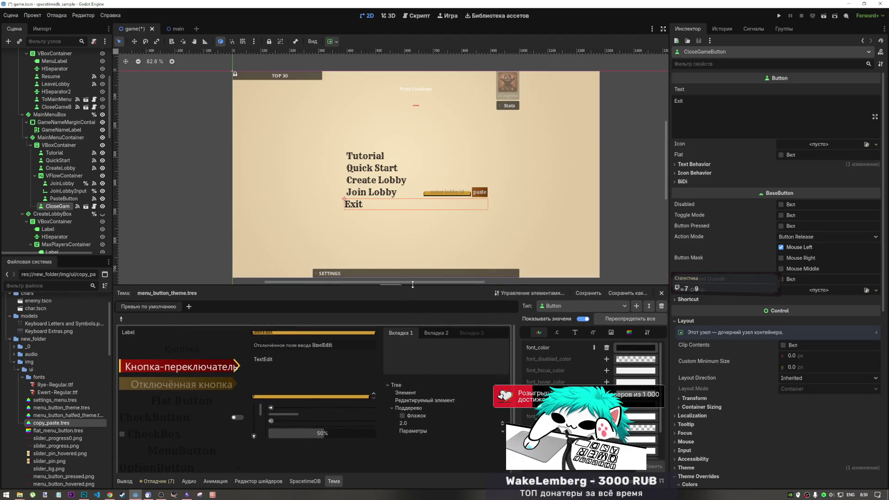
click(675, 102)
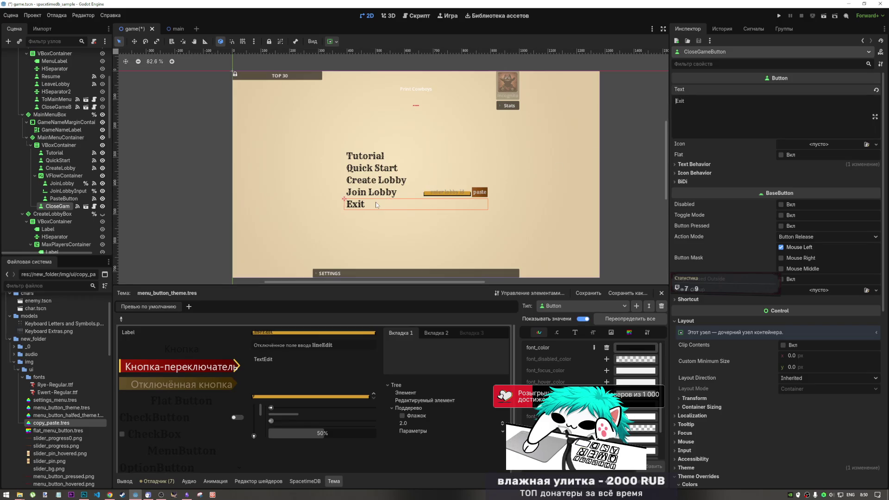
key(BackSpace)
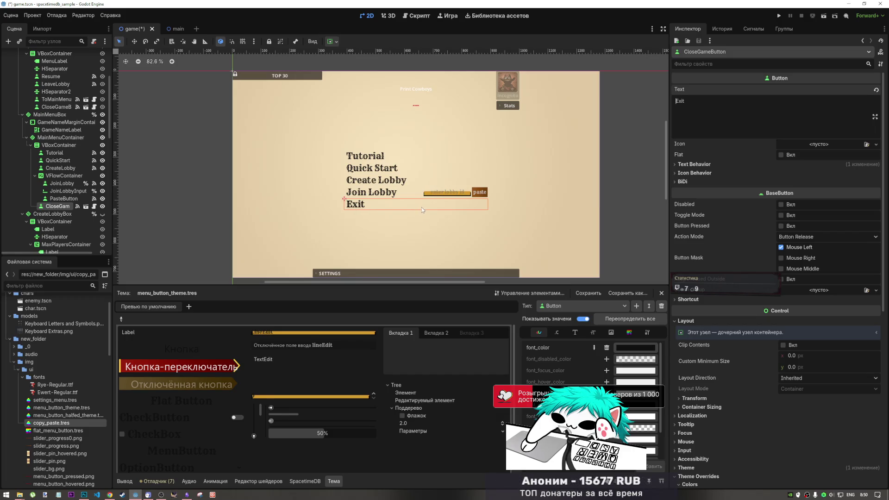
key(ctrl+s)
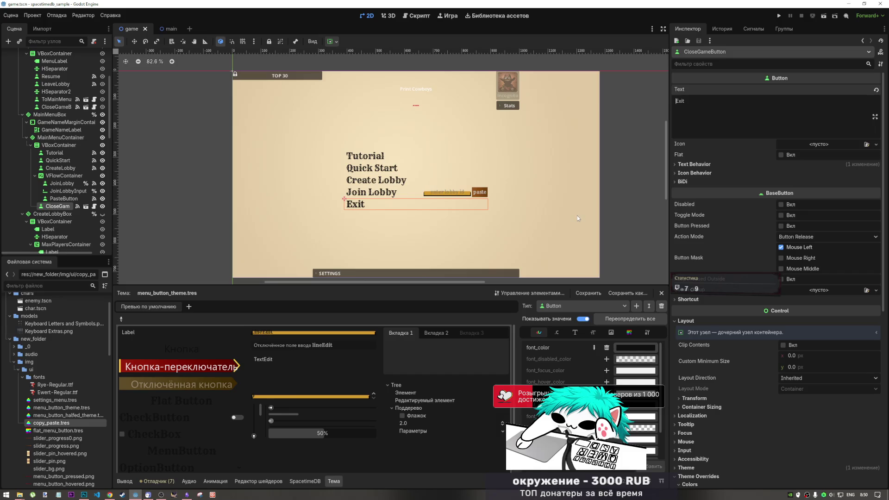
click(825, 16)
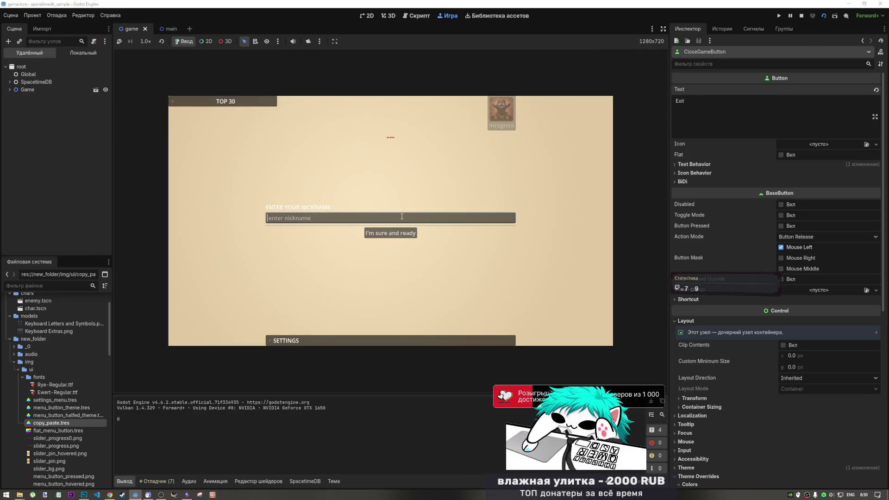
Submit a nickname to reach the main menu, then stop the run and select Tutorial.
text(8888)
click(401, 234)
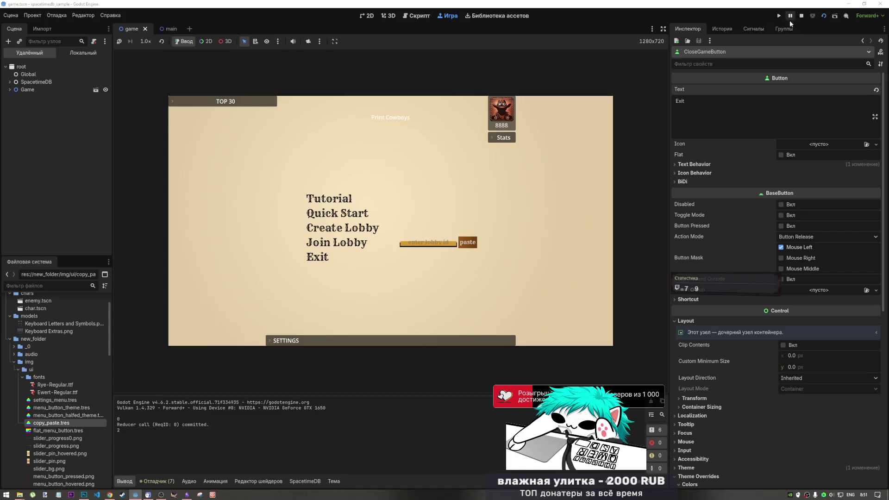
click(801, 16)
click(360, 160)
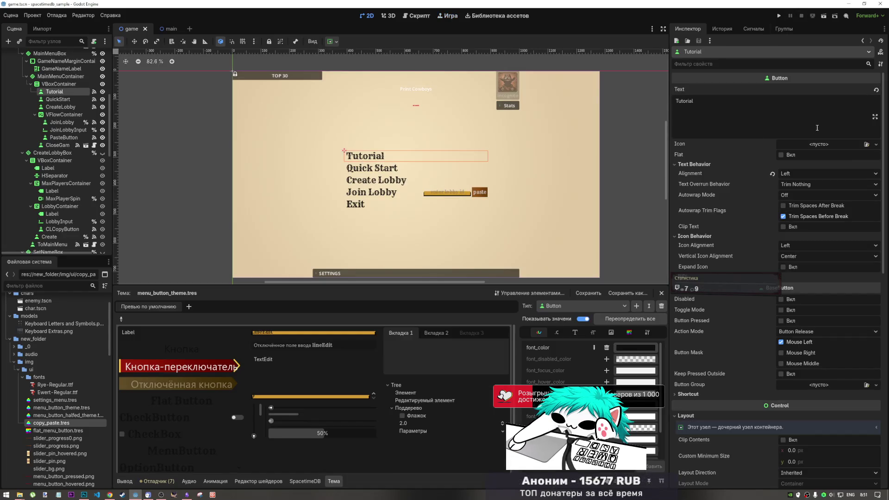
Prefix the Tutorial, Quick Start, Create Lobby, Join Lobby and Exit labels with a space, then save.
click(677, 102)
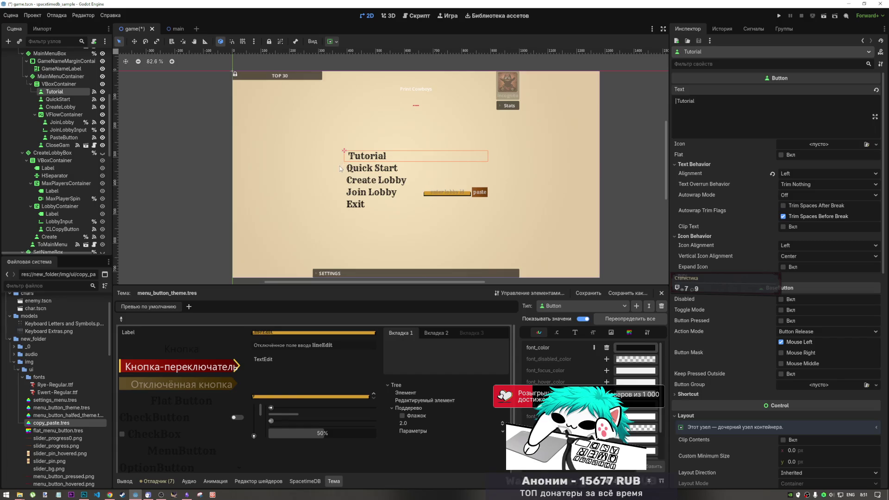
click(354, 170)
click(675, 103)
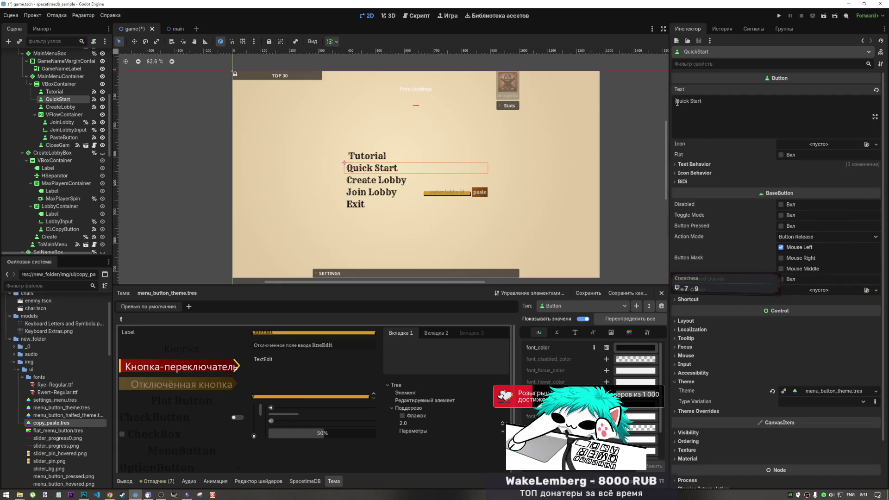
click(359, 181)
click(680, 108)
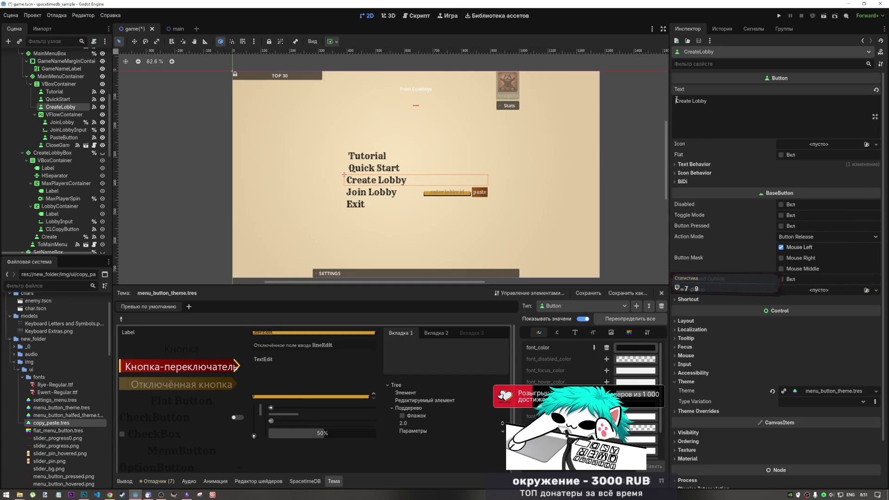
click(361, 193)
click(679, 100)
key(Delete)
key(ctrl+z)
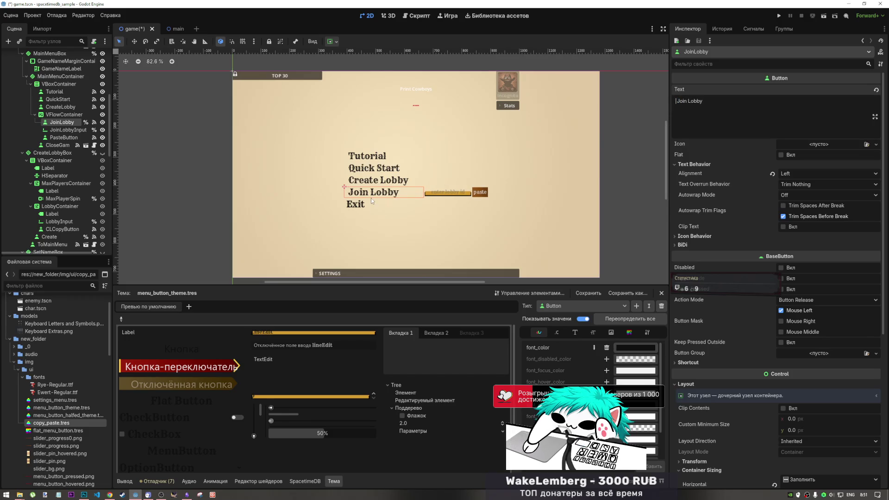
click(372, 201)
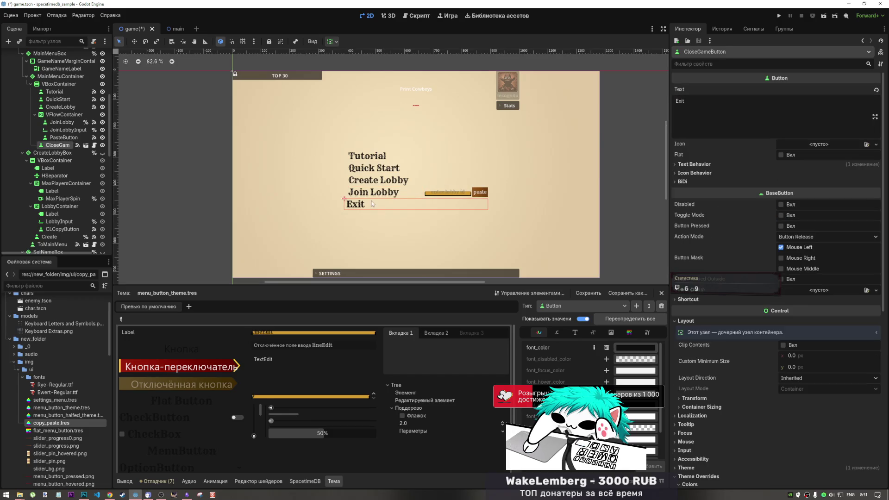
click(677, 101)
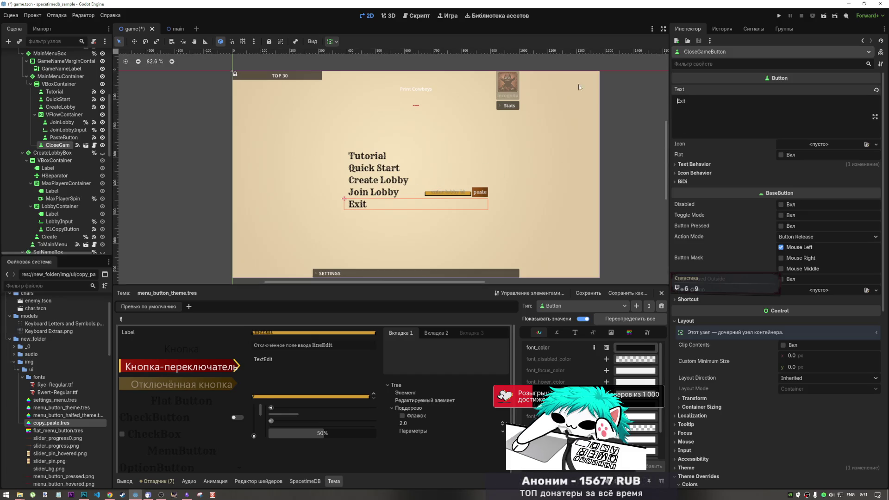
key(ctrl+s)
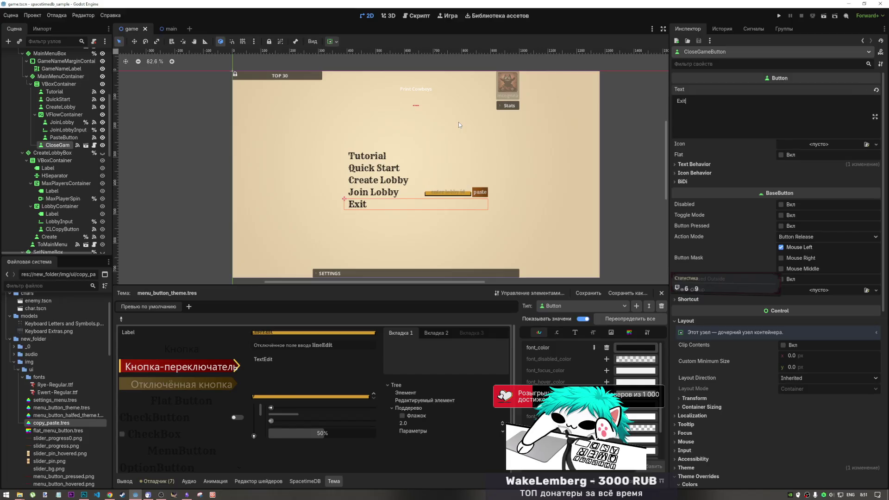
Try an icon_max_width override of 50 in the button theme's constants, then remove it.
click(575, 332)
click(557, 333)
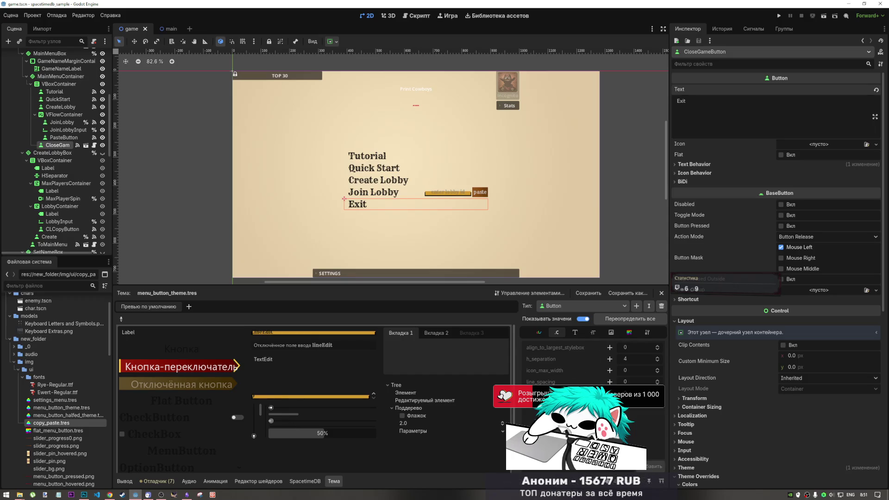
click(610, 371)
mouse_move(629, 371)
mouse_down()
mouse_move(652, 372)
mouse_move(619, 372)
mouse_up()
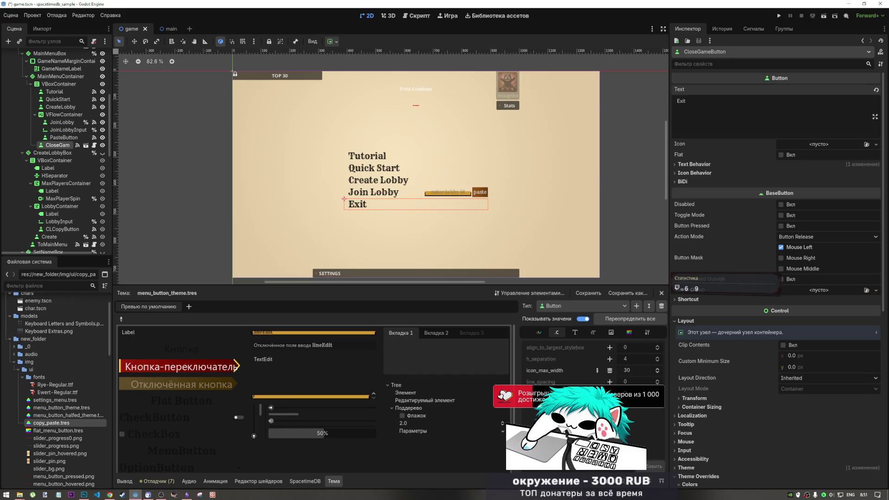
click(611, 371)
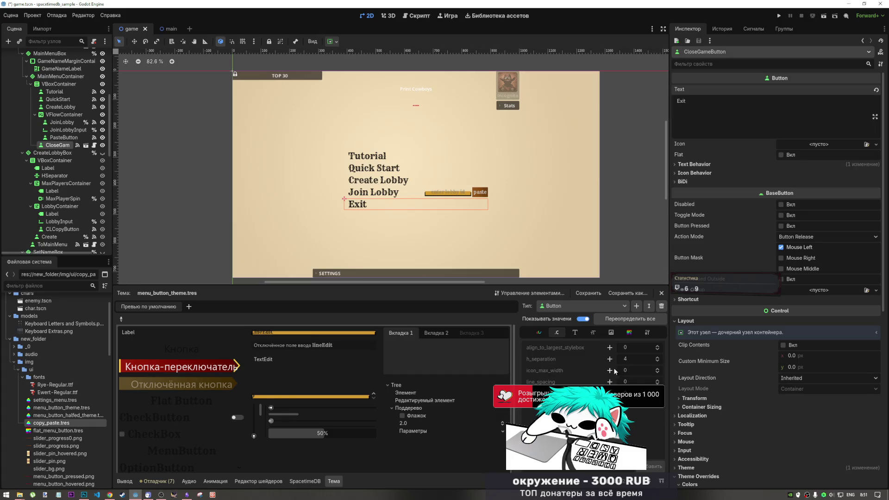
Try a line_spacing override of 29 and other values, then remove it.
click(610, 382)
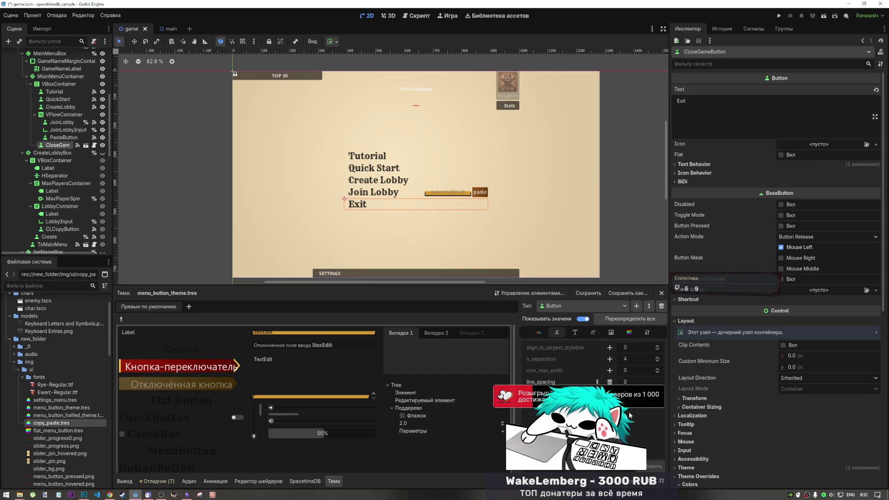
text(29)
key(Return)
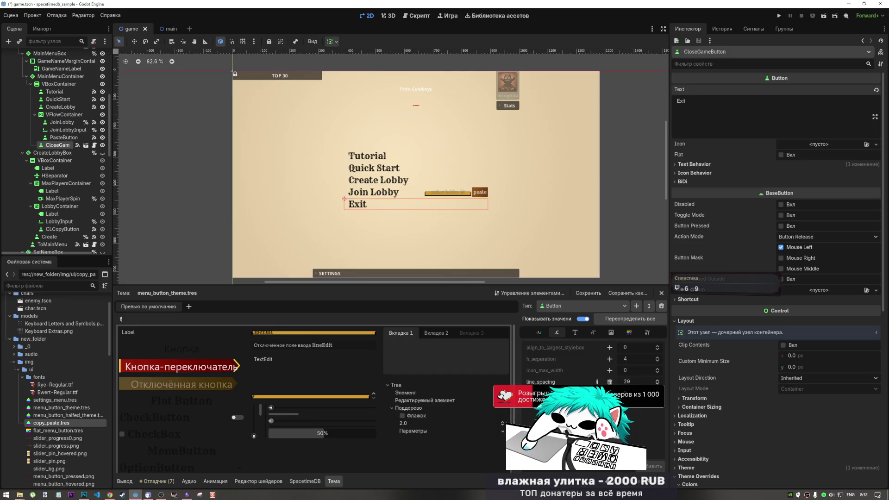
drag(627, 382, 625, 385)
click(610, 382)
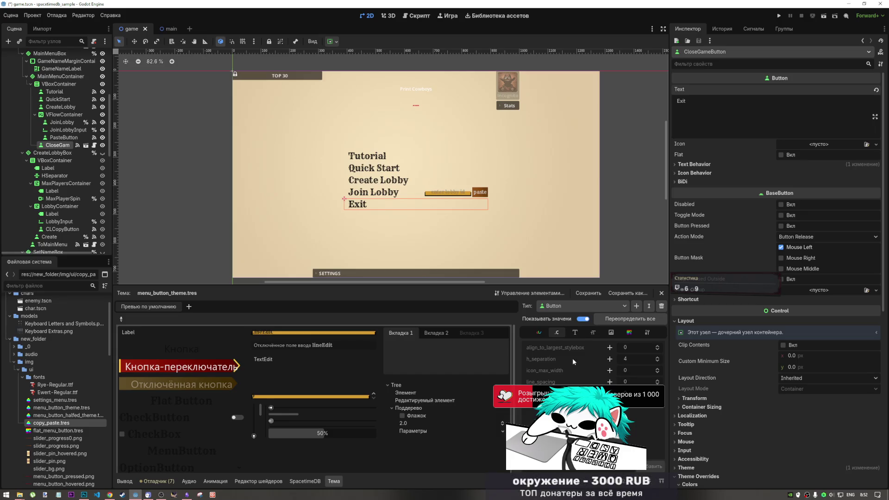
Try larger and negative h_separation values, then remove the override to return to 4.
mouse_move(551, 358)
click(609, 359)
mouse_move(626, 360)
mouse_down()
mouse_move(680, 360)
mouse_move(613, 359)
mouse_up()
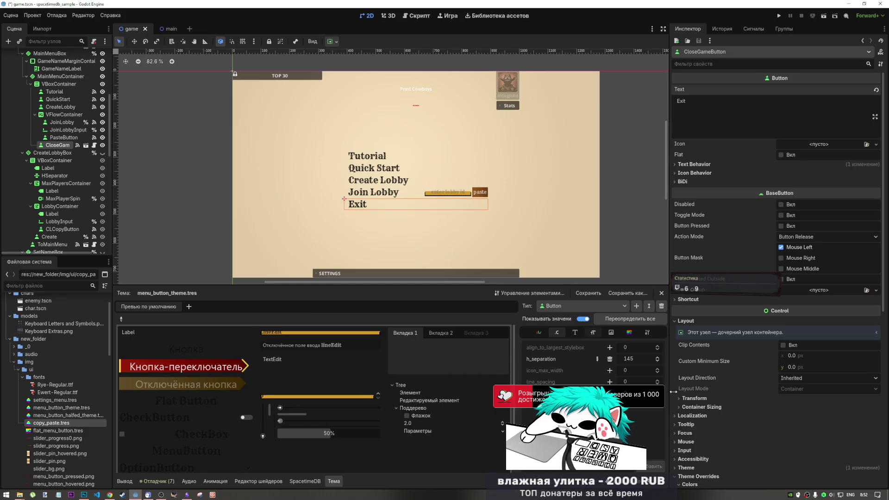
click(610, 360)
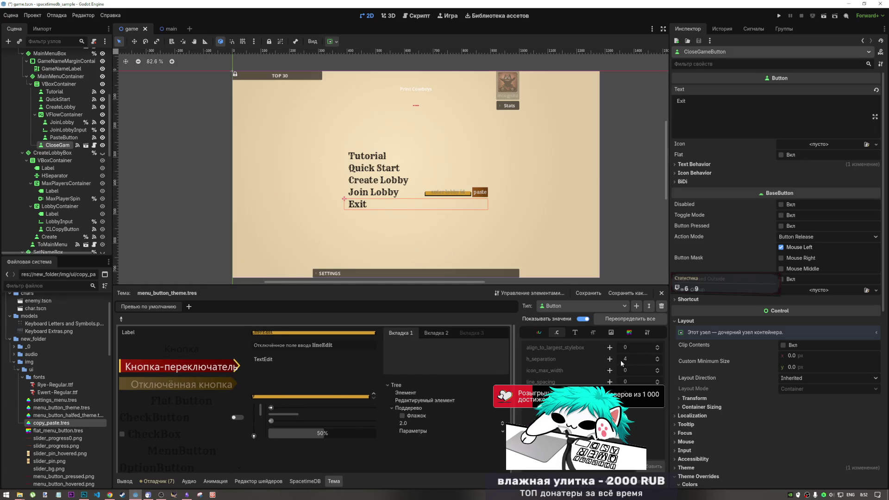
click(610, 359)
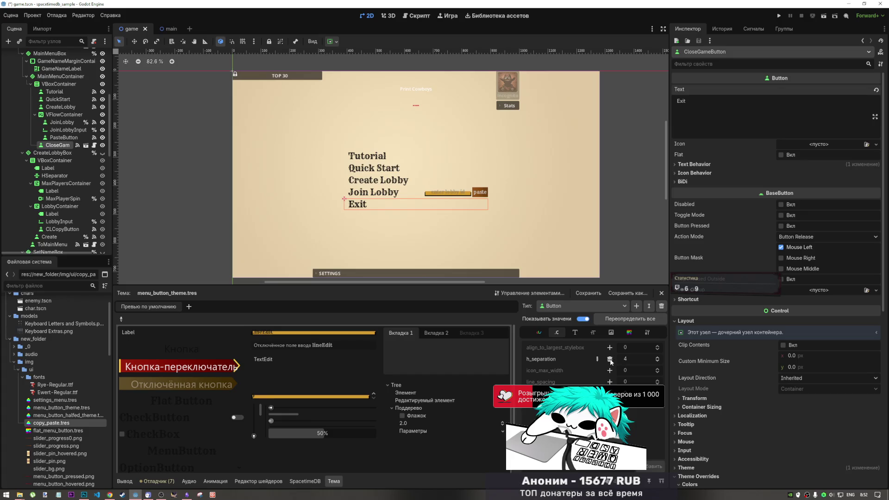
mouse_move(627, 360)
mouse_down()
mouse_move(602, 359)
mouse_move(657, 359)
mouse_move(610, 369)
mouse_up()
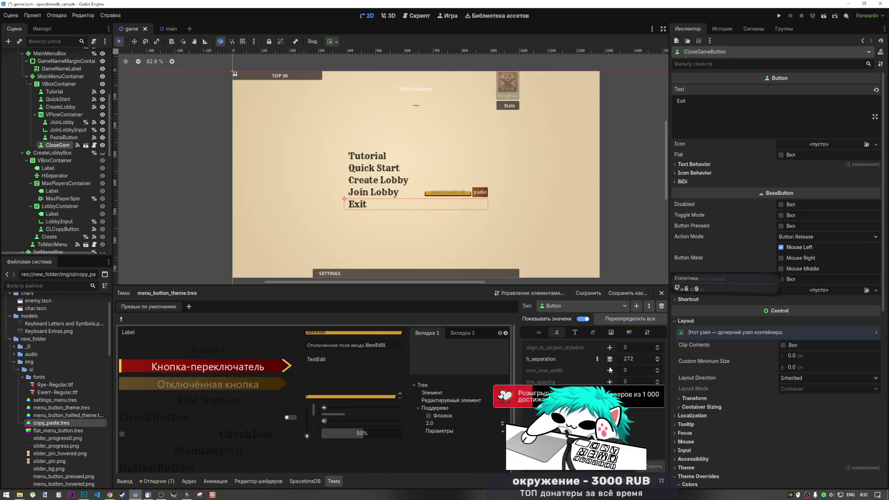
click(610, 360)
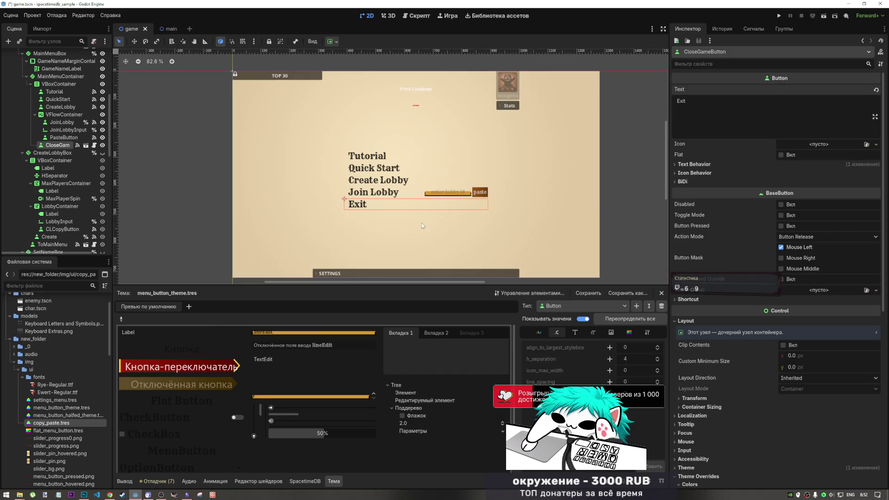
Strip the leading spaces from the Tutorial, Quick Start and Create Lobby button texts.
click(358, 157)
double_click(671, 100)
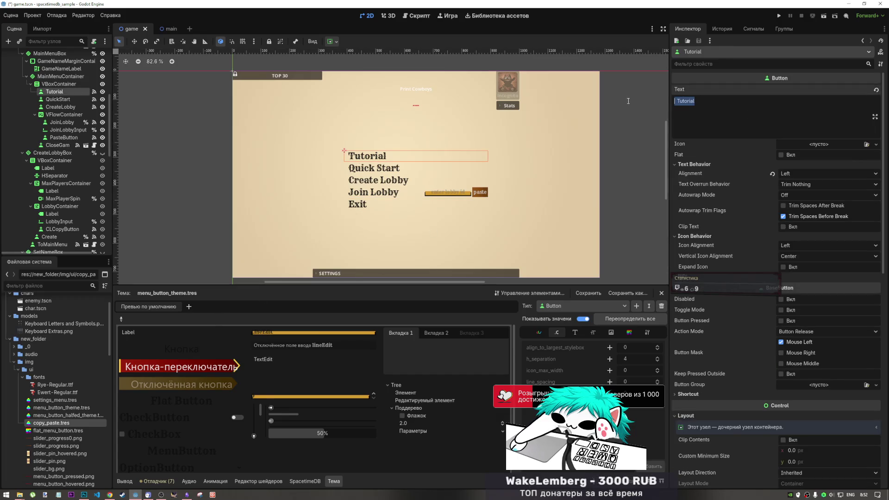
text(Tutorial)
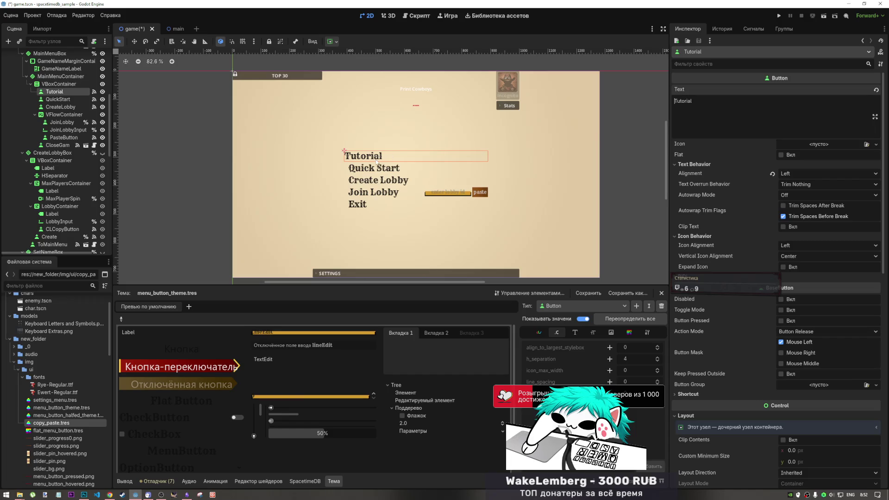
click(370, 168)
click(675, 101)
key(Delete)
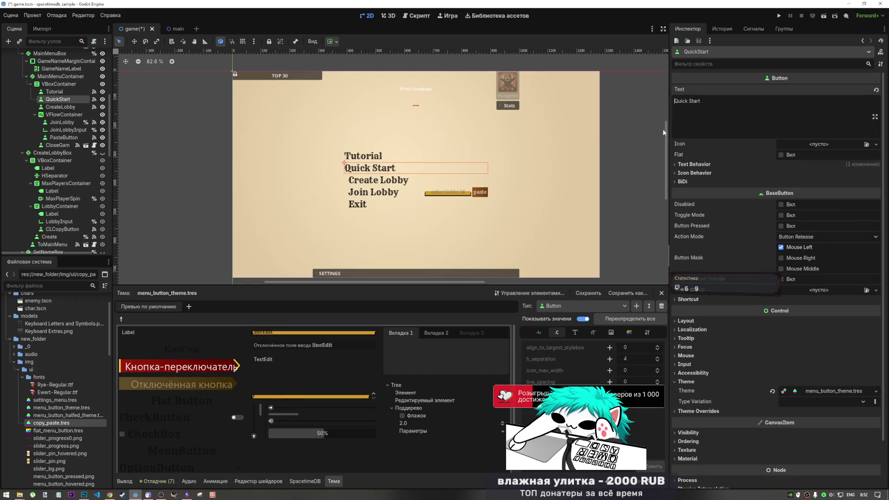
click(353, 181)
click(675, 101)
key(Delete)
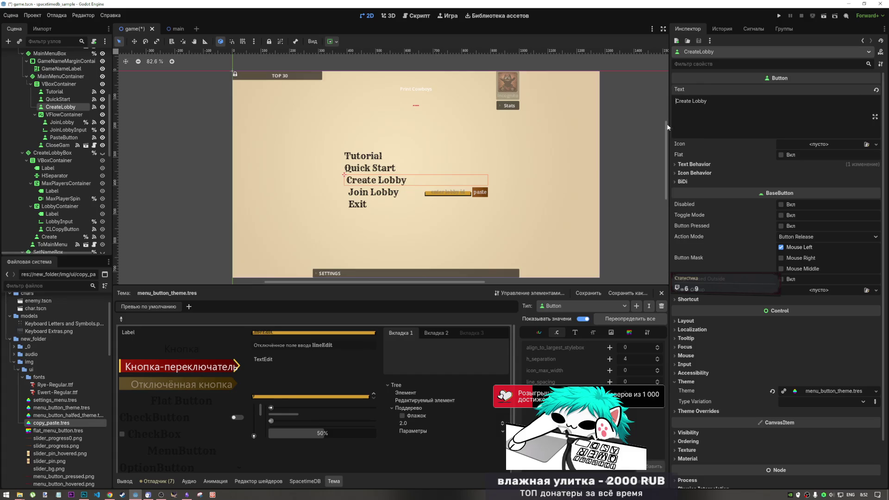
Strip the leading spaces from Join Lobby and Exit, then open menu_button_theme.tres.
click(354, 199)
click(675, 101)
key(Delete)
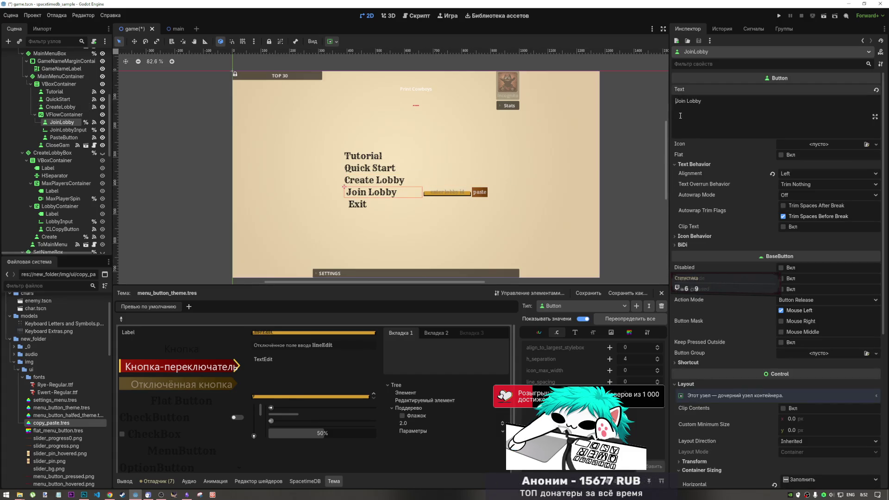
click(349, 206)
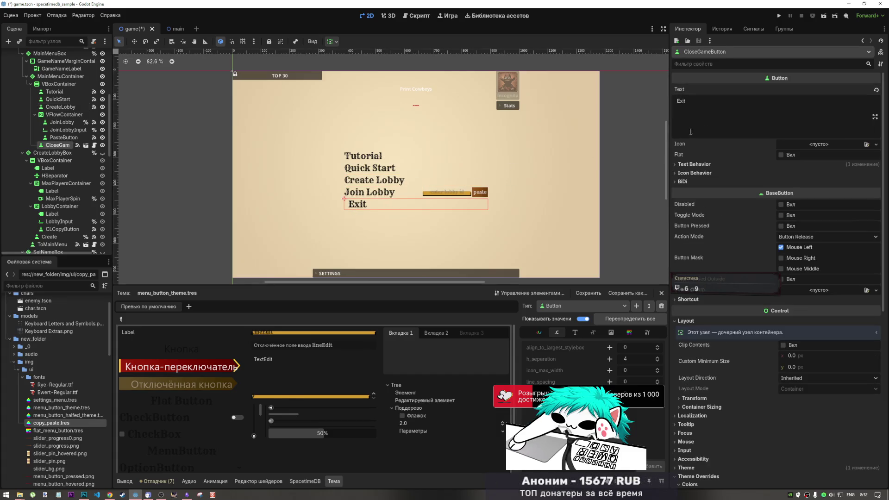
click(675, 101)
key(Delete)
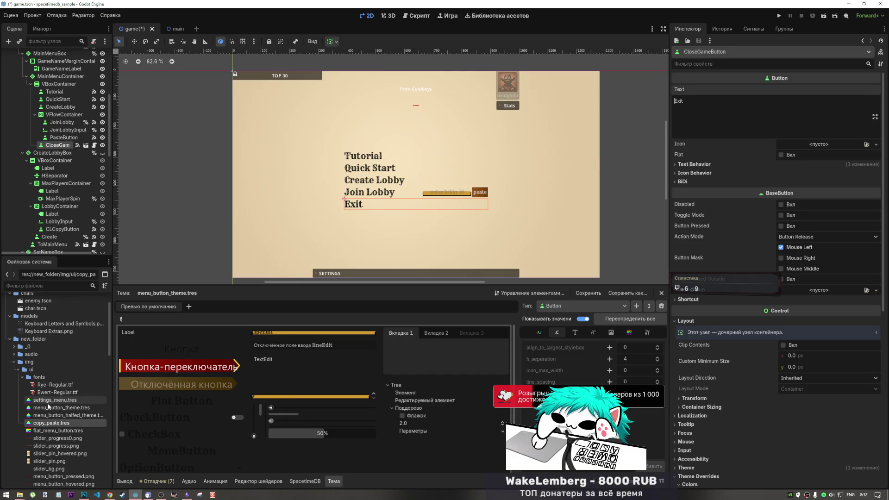
click(52, 409)
double_click(52, 410)
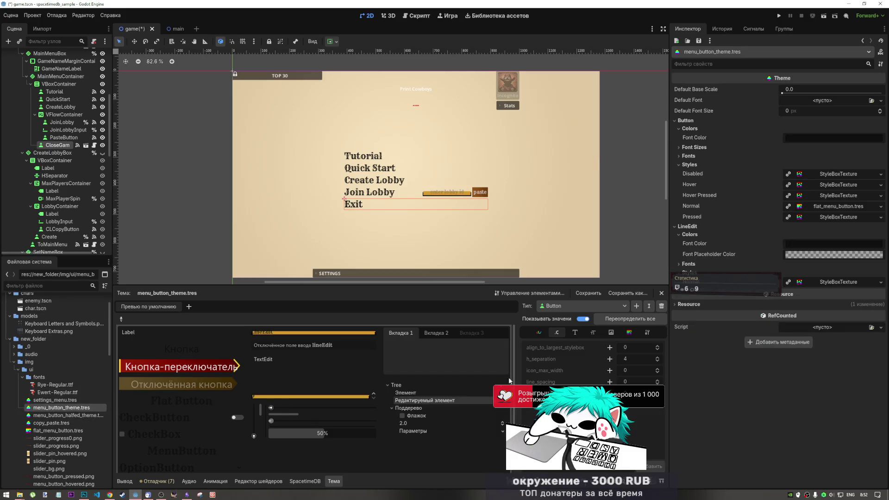
Try Button h_separation and align_to_largest_stylebox overrides in the theme, then remove both.
click(609, 359)
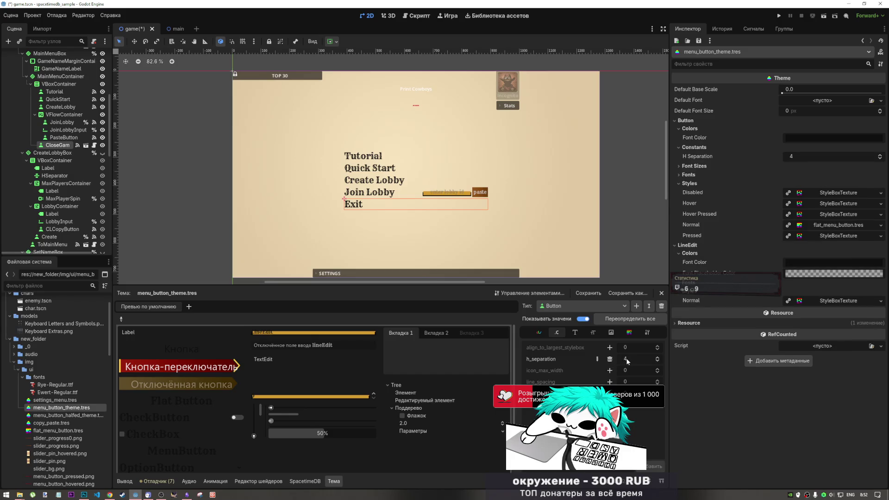
drag(634, 359, 648, 359)
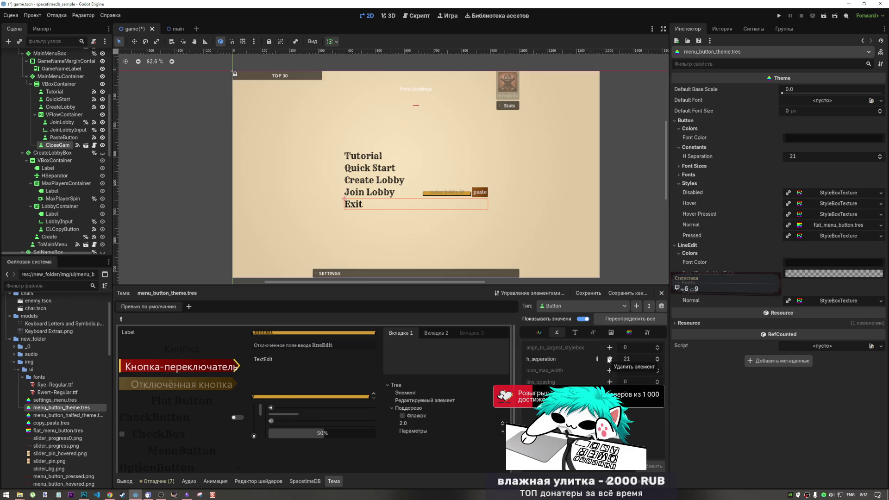
click(609, 359)
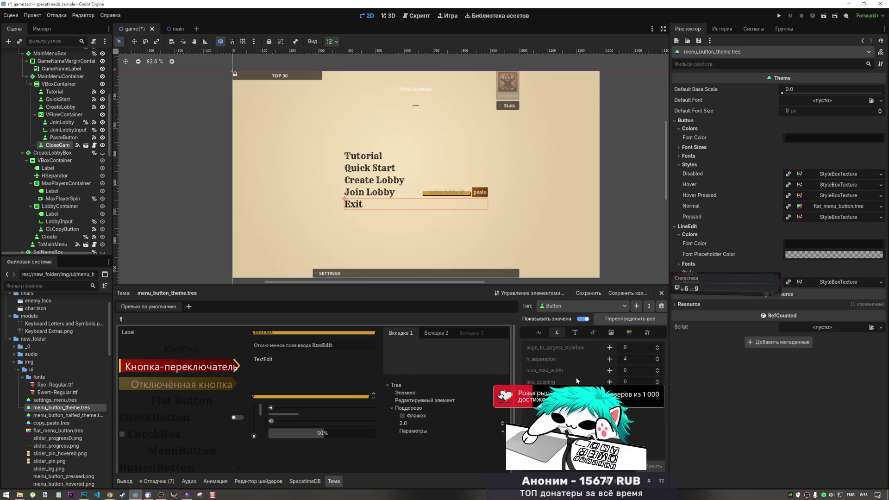
click(121, 319)
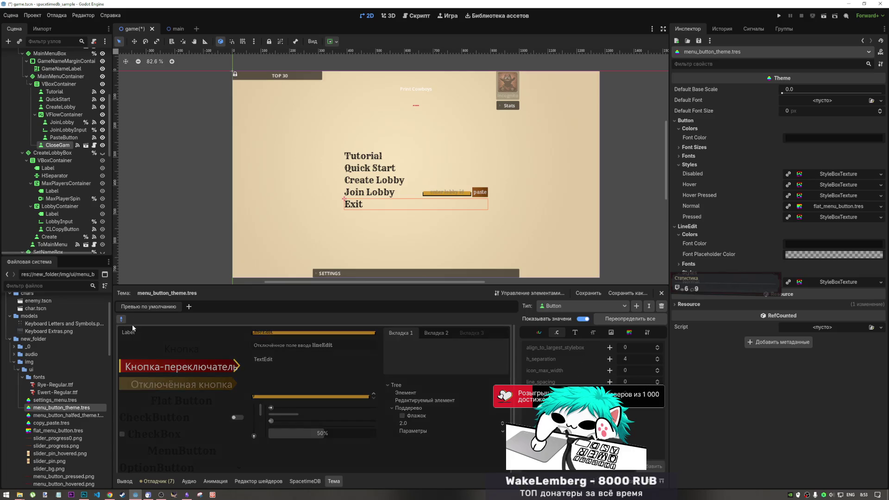
click(172, 343)
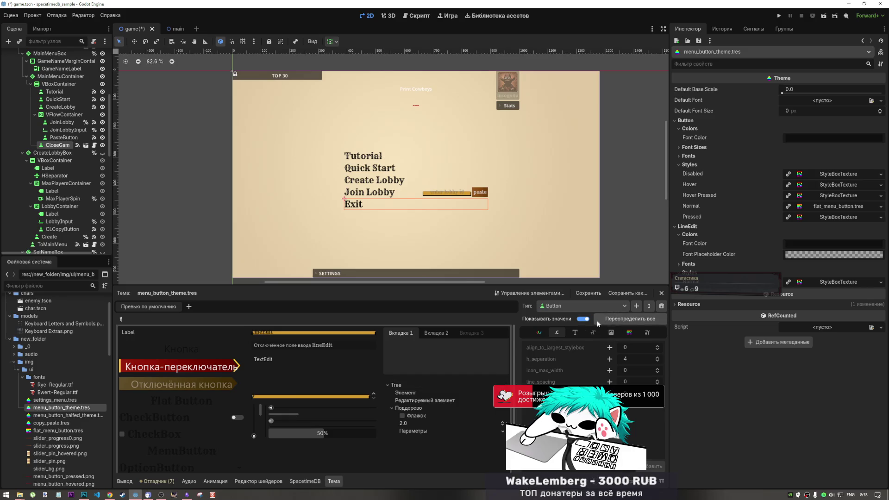
click(610, 347)
scroll(624, 346, up, 5)
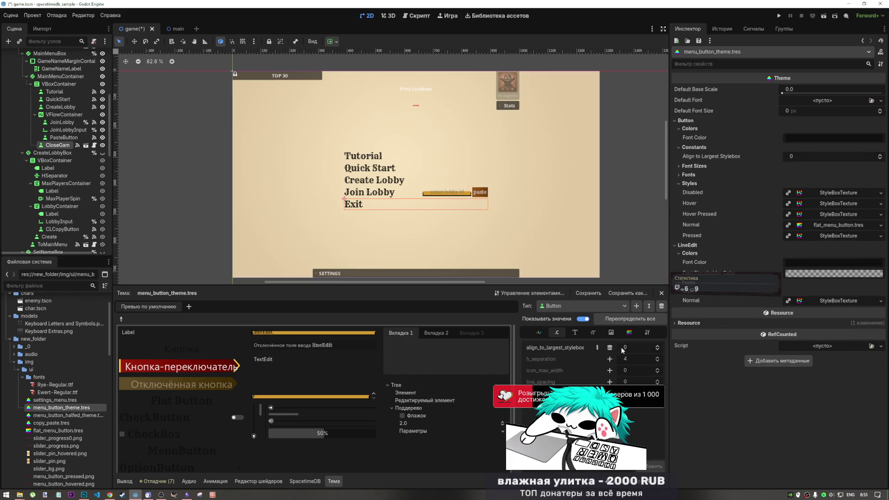
scroll(624, 346, up, 20)
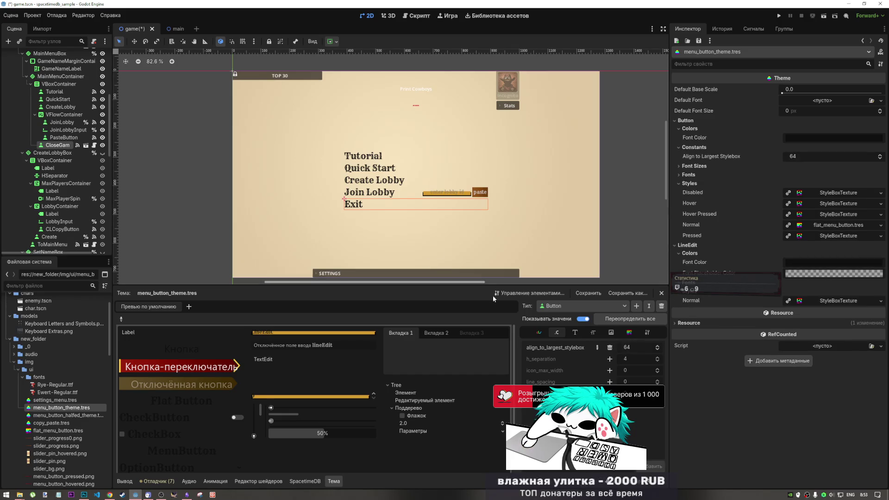
click(610, 348)
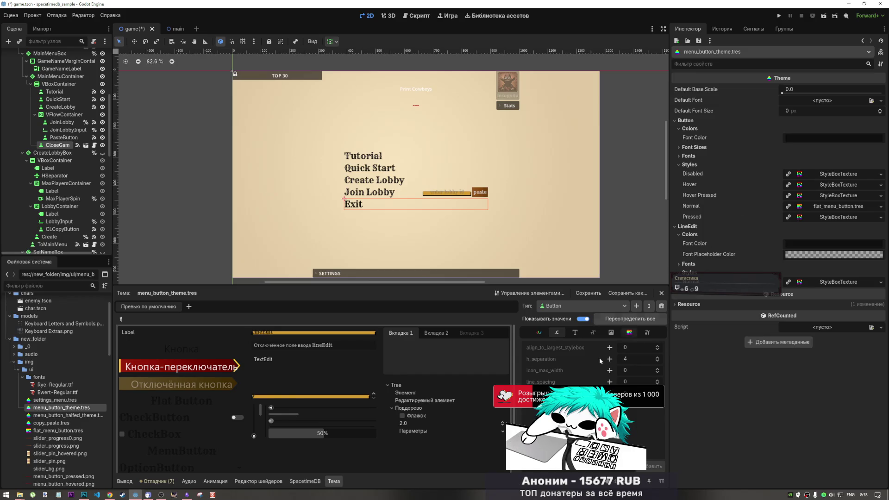
Override the Button h_separation constant again and raise it to 452.
click(609, 359)
scroll(626, 357, up, 19)
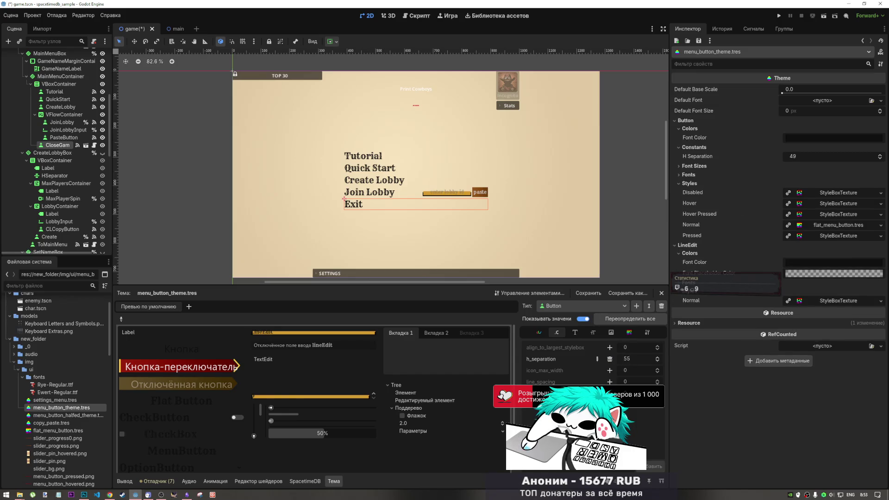
scroll(798, 157, up, 7)
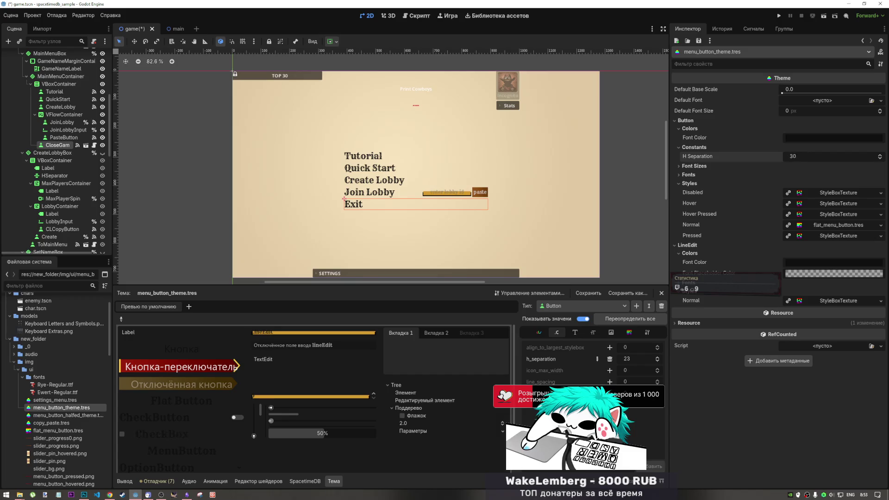
mouse_move(798, 156)
mouse_down()
mouse_move(871, 157)
mouse_move(798, 162)
mouse_up()
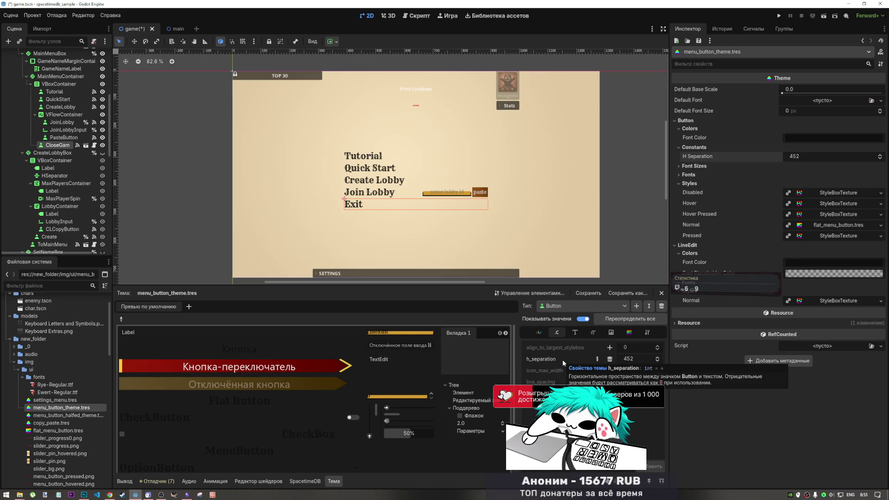
Save the current scene from the Scene menu.
click(19, 18)
click(35, 159)
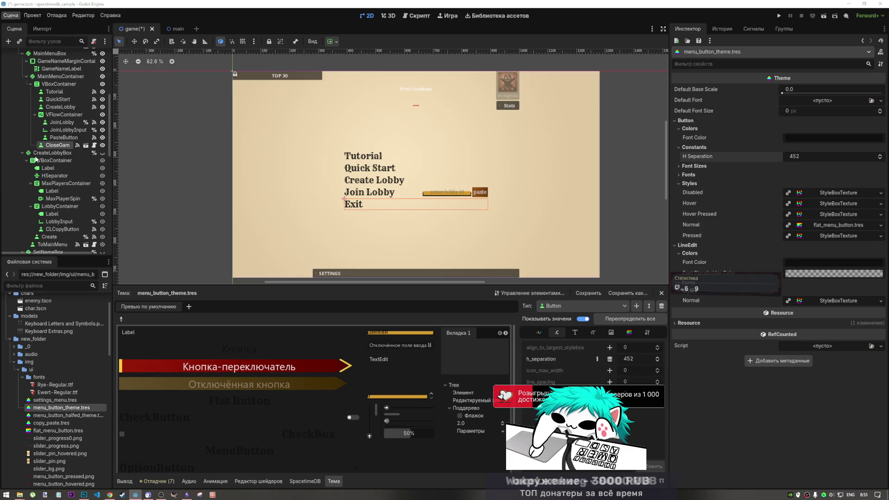
click(393, 268)
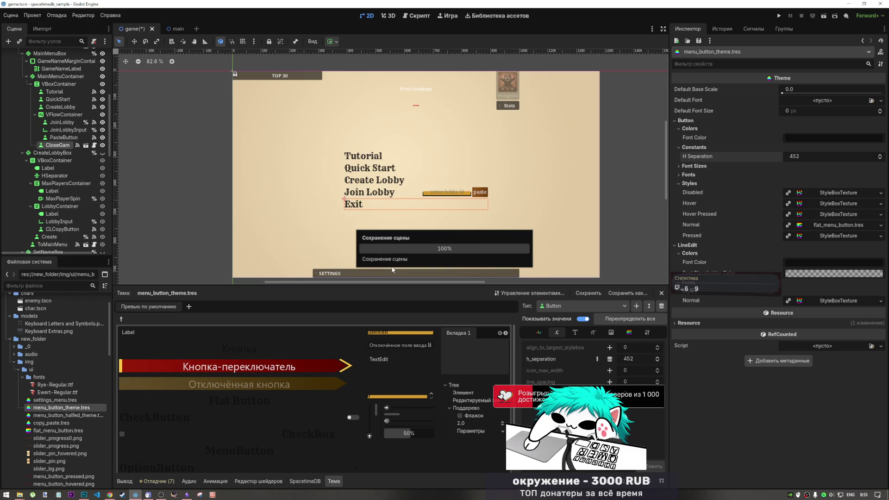
Remove the 452 h_separation override, browse Fonts, Icons and Colors, and select Tutorial.
click(610, 359)
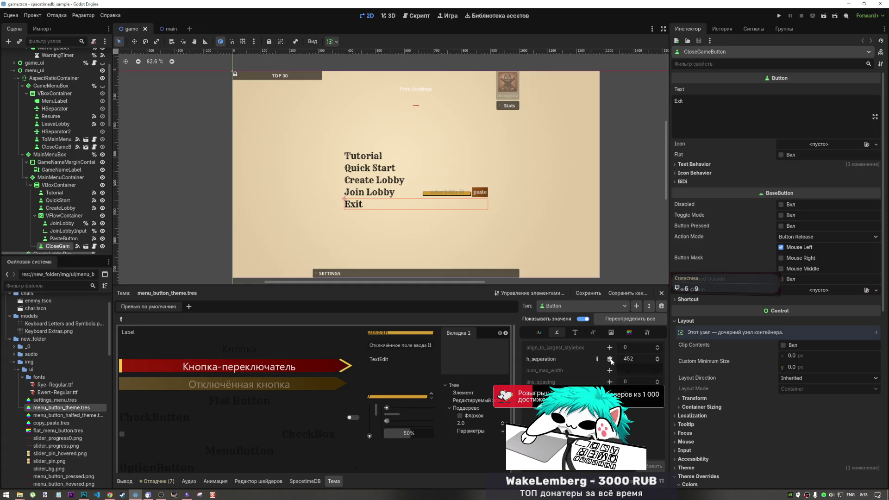
click(573, 332)
click(612, 332)
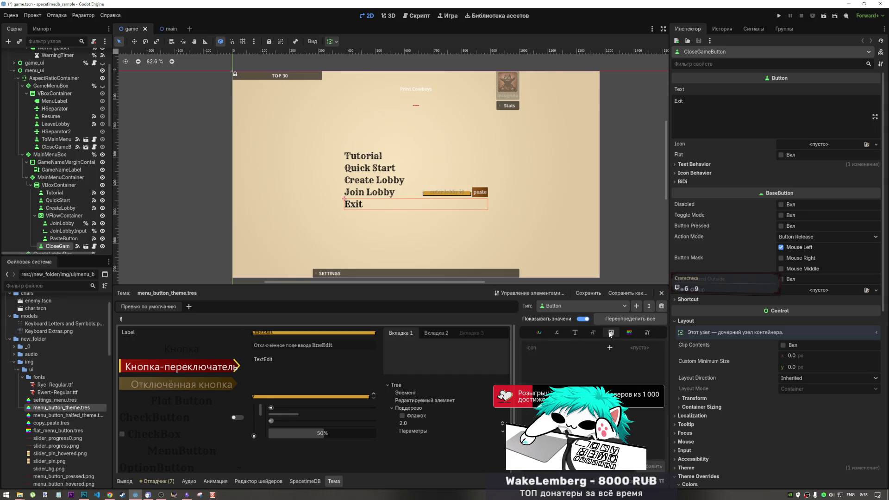
click(539, 332)
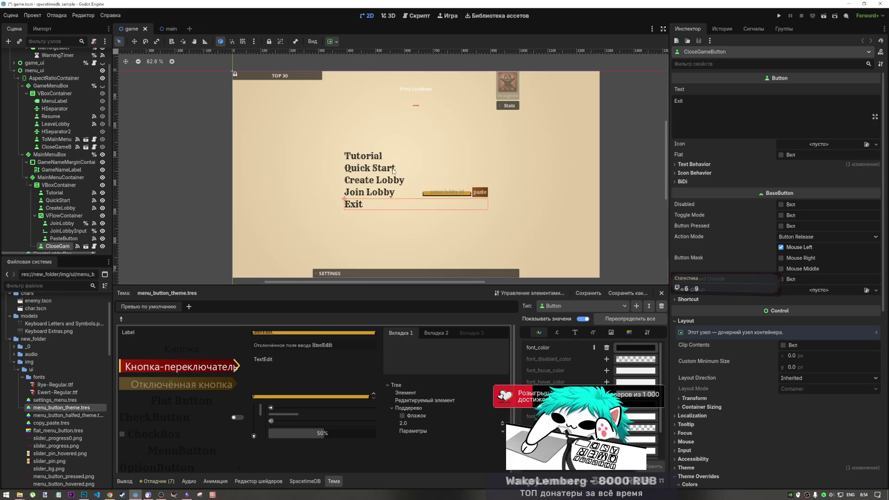
click(354, 158)
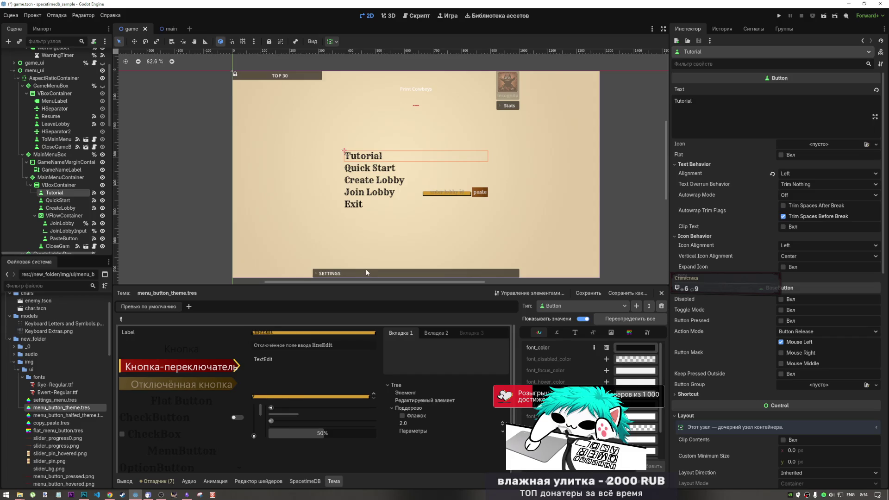
In the Button Constants, try an align_to_largest_stylebox override, then remove it.
click(575, 333)
click(593, 332)
click(611, 332)
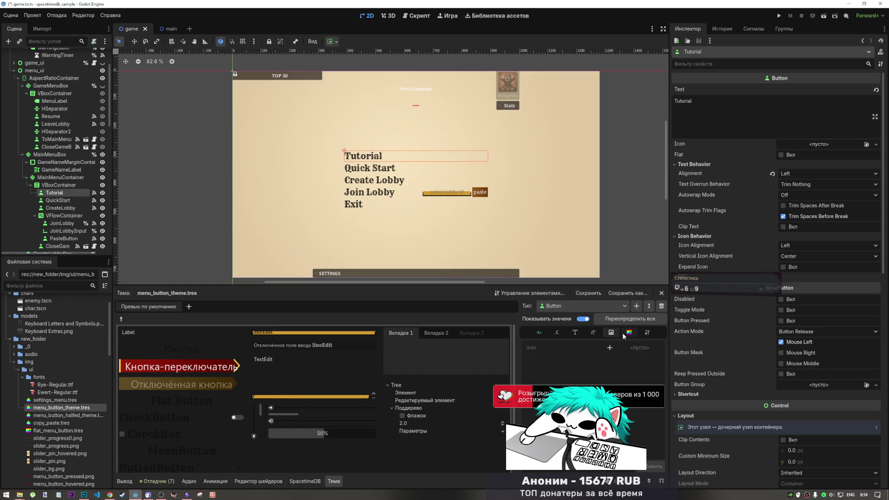
click(559, 332)
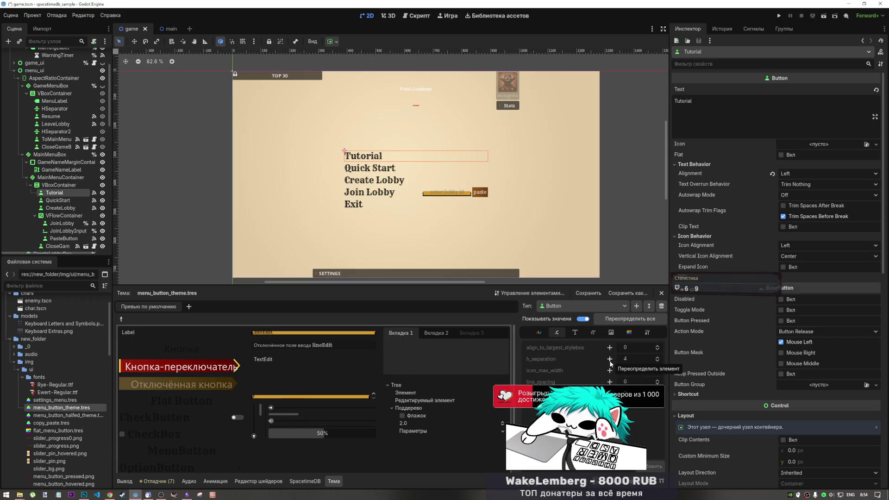
click(627, 347)
text(37)
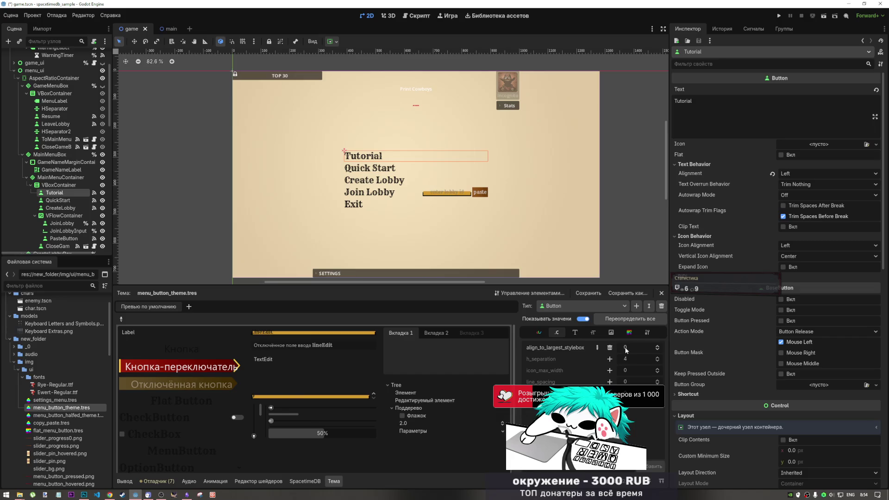
mouse_move(639, 347)
mouse_down()
mouse_move(658, 347)
mouse_move(639, 347)
mouse_up()
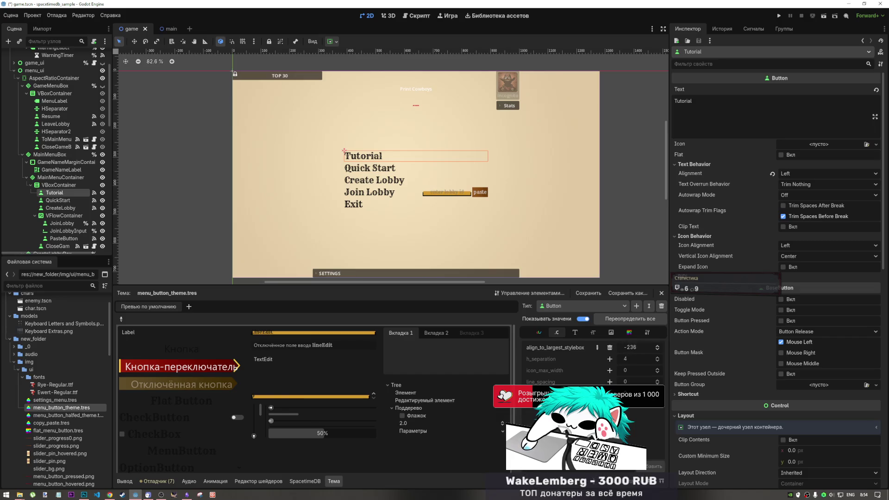
click(609, 348)
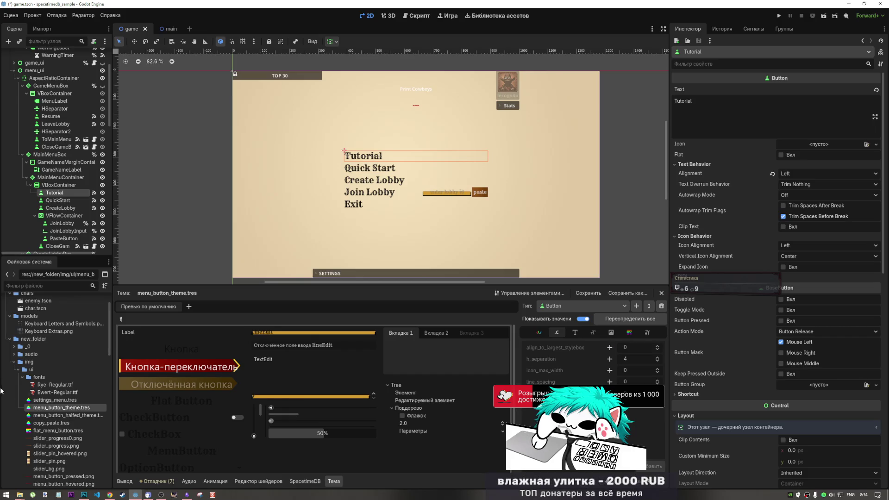
Show the theme in the inspector and test an h_separation override, then remove it.
click(60, 409)
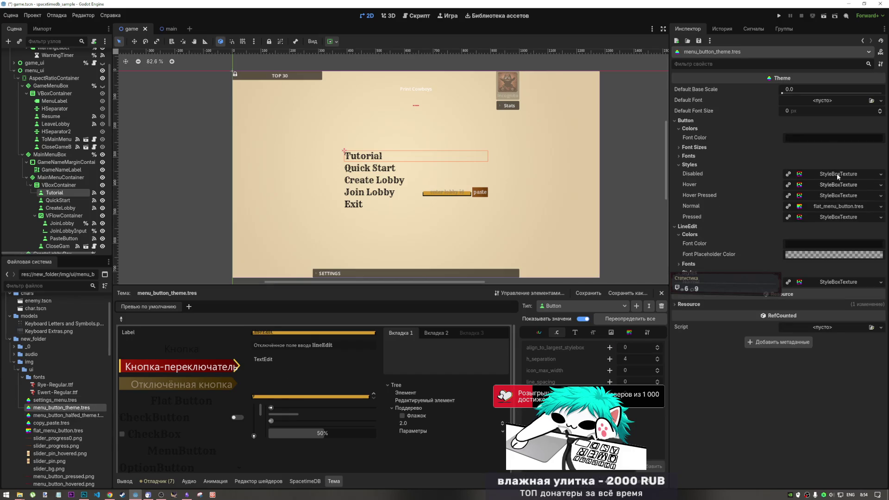
click(609, 360)
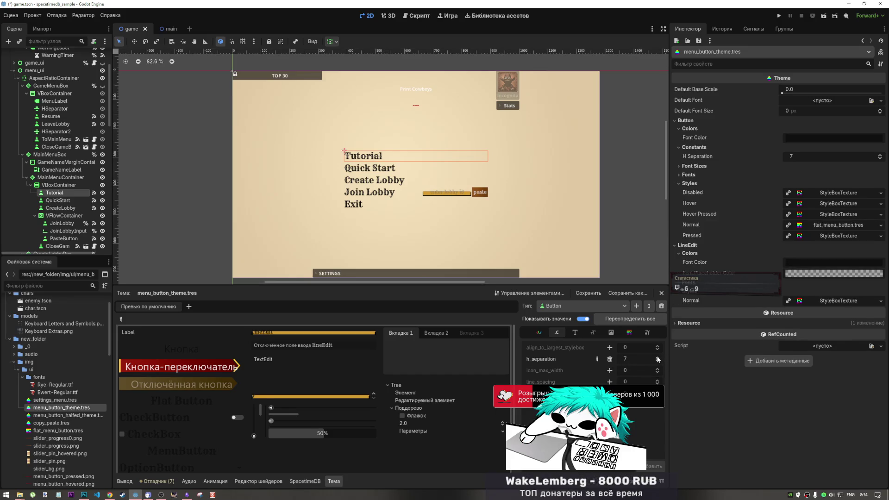
click(658, 358)
mouse_move(630, 359)
mouse_down()
mouse_move(650, 359)
mouse_move(622, 372)
mouse_up()
click(610, 360)
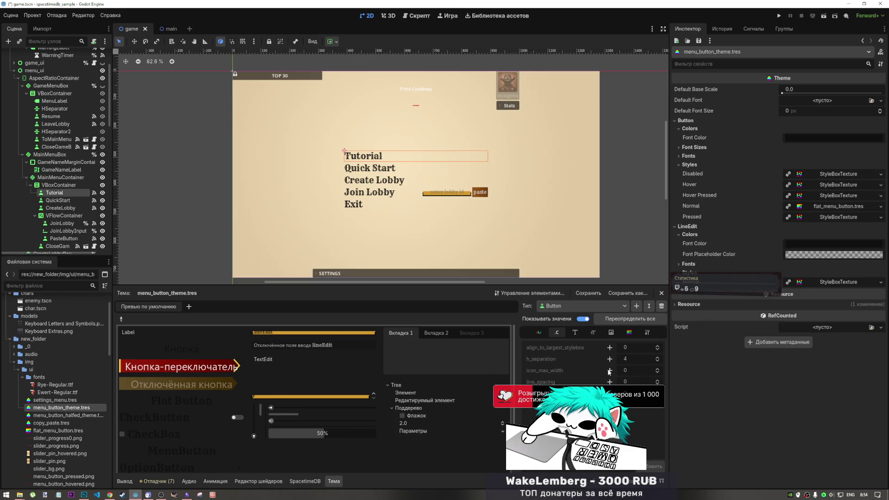
Test icon_max_width, line_spacing and outline_size overrides, removing each afterwards.
click(610, 370)
mouse_move(634, 369)
mouse_down()
mouse_move(648, 370)
mouse_move(611, 377)
mouse_up()
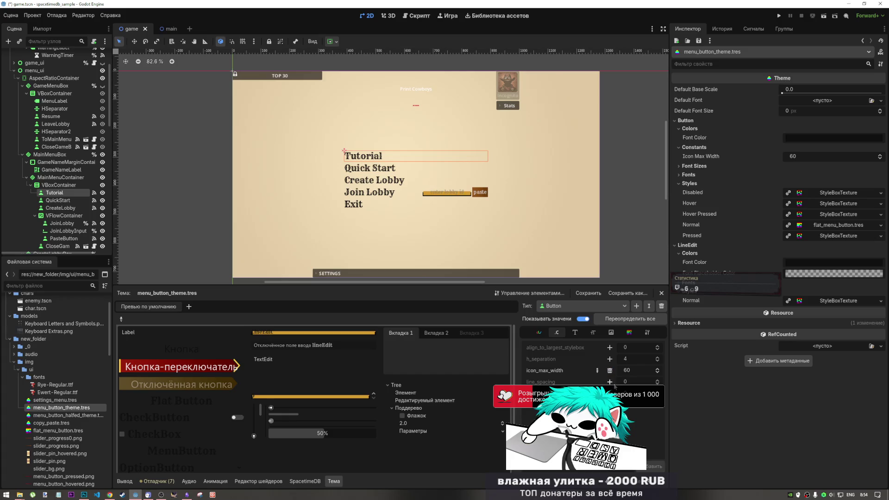
click(609, 371)
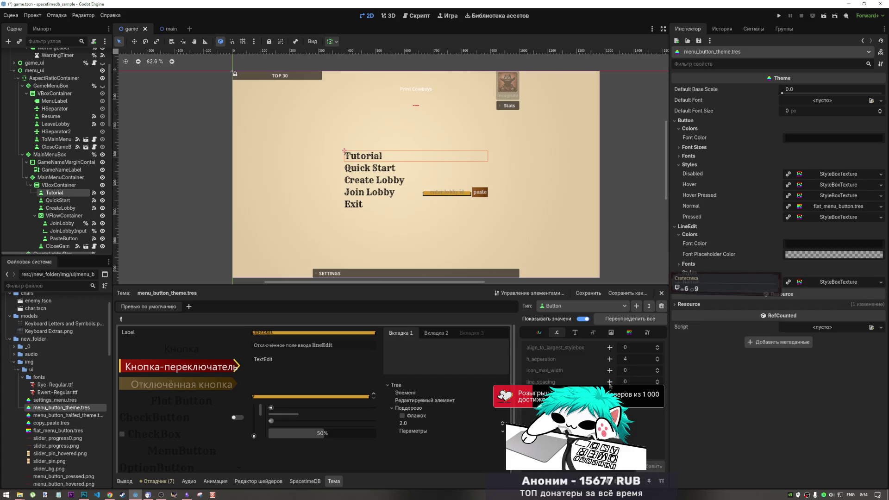
click(609, 382)
mouse_move(634, 382)
mouse_down()
mouse_move(655, 381)
mouse_move(616, 382)
mouse_up()
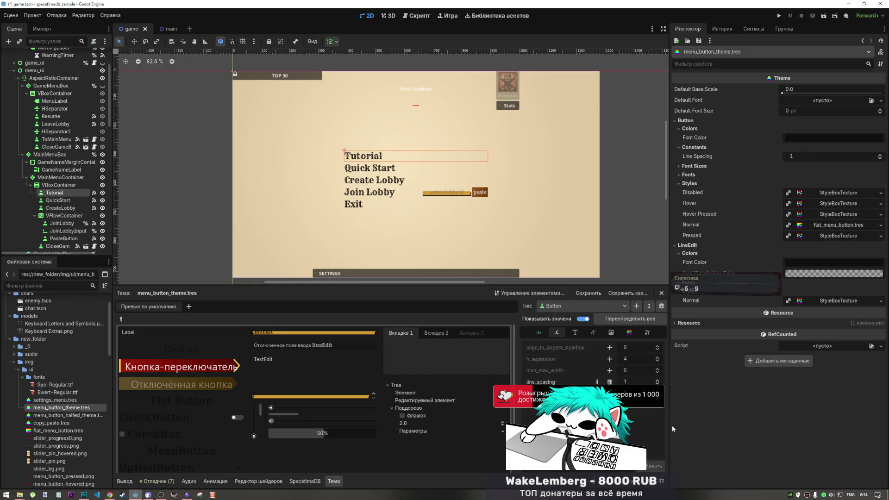
click(610, 381)
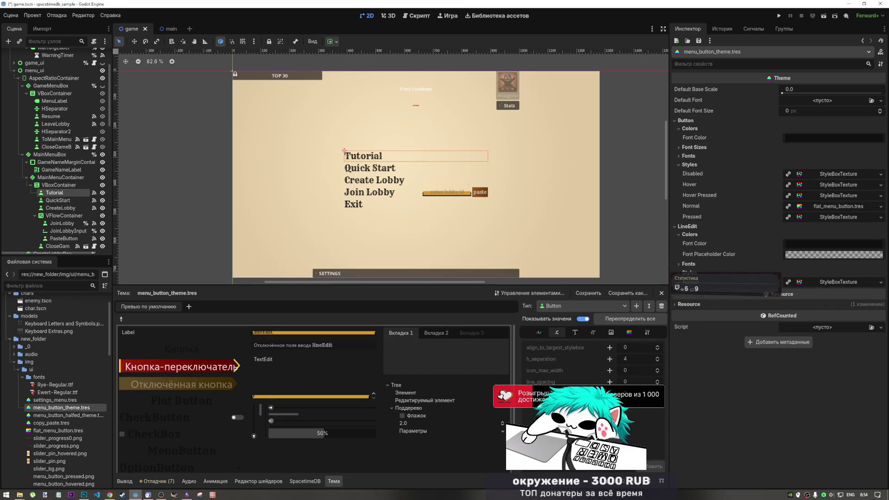
click(610, 393)
mouse_move(634, 394)
mouse_down()
mouse_move(645, 394)
mouse_move(636, 394)
mouse_up()
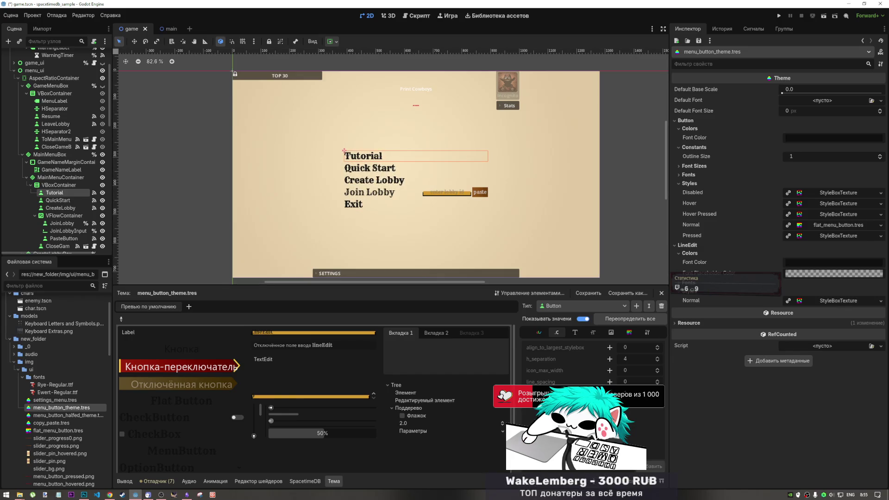
click(610, 394)
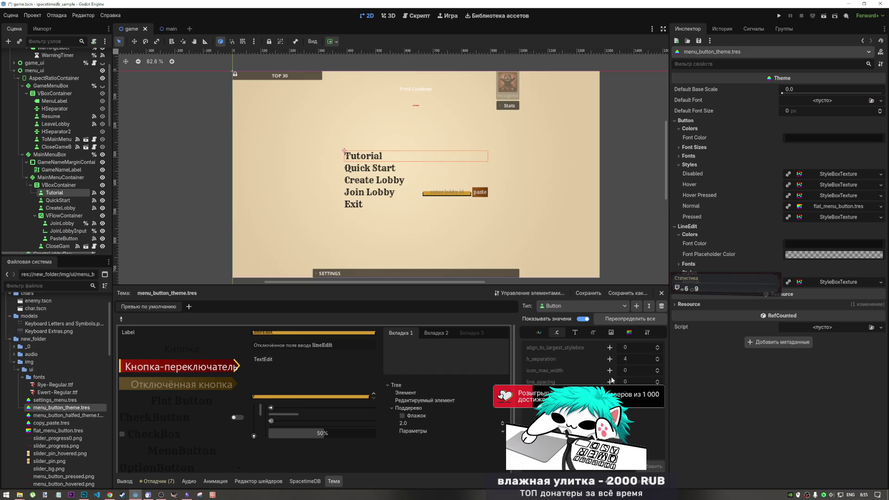
Override Button h_separation at 150, then save and run the current scene.
click(610, 360)
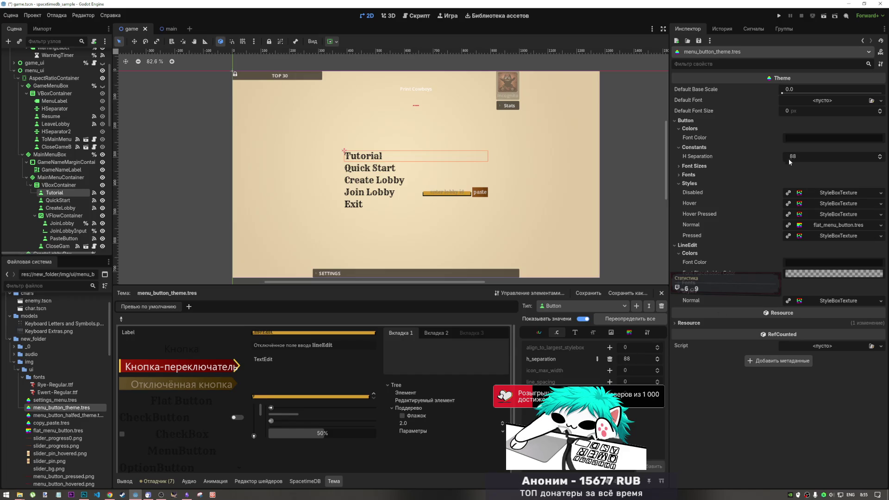
mouse_move(628, 361)
mouse_down()
mouse_move(676, 362)
mouse_move(636, 361)
mouse_move(659, 361)
mouse_up()
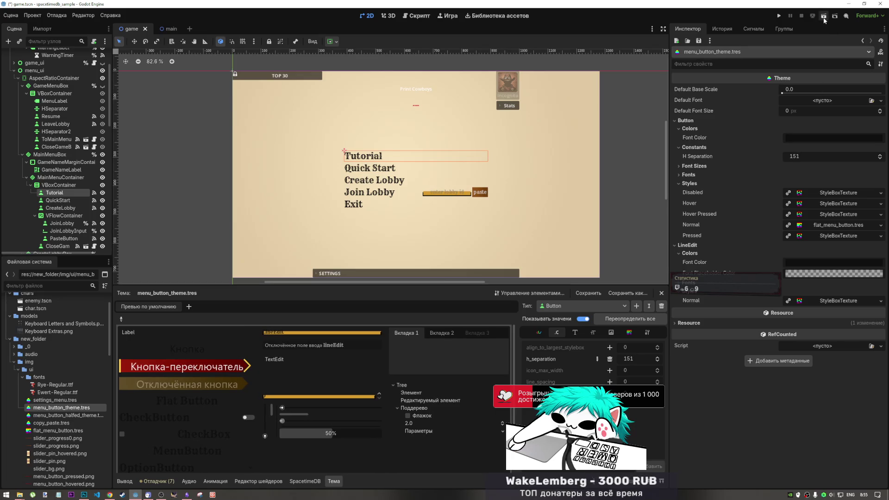
click(637, 356)
text(150)
key(Return)
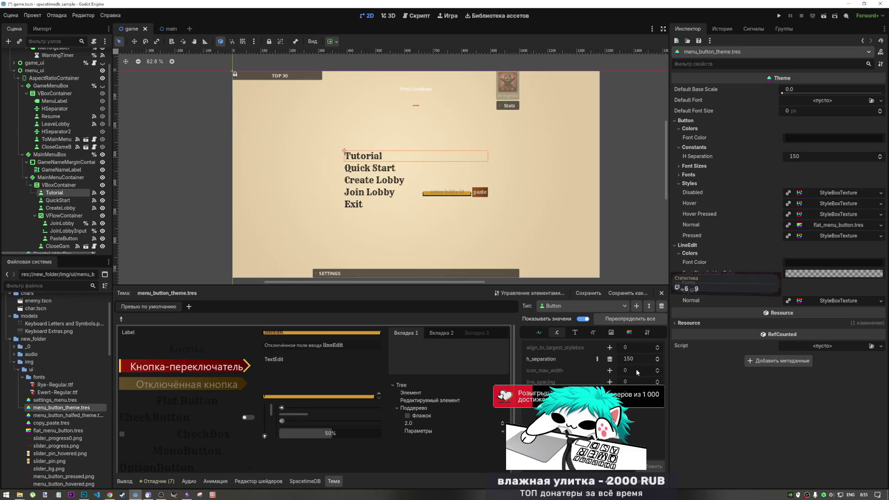
click(823, 16)
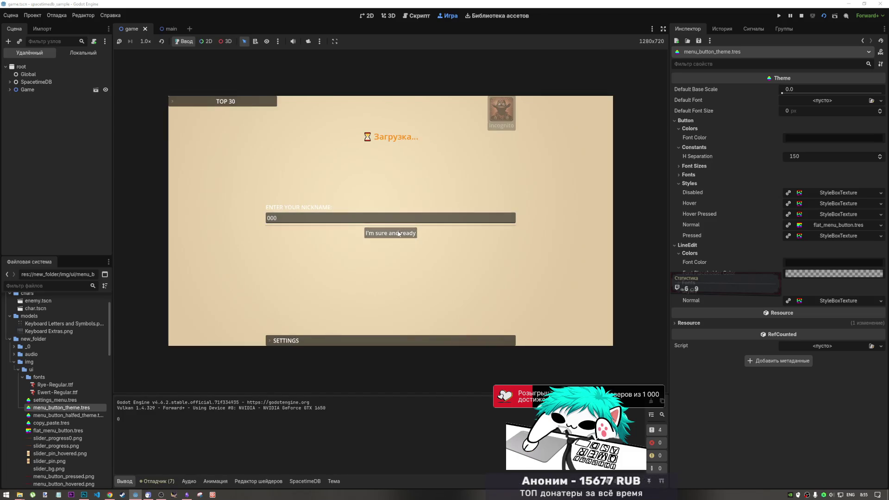
Confirm the nickname to reach the main menu, then stop the running game.
click(398, 234)
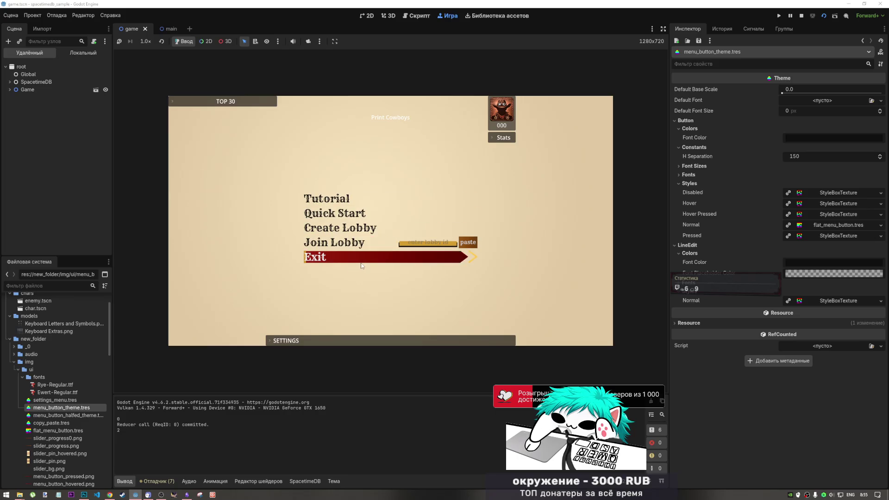
click(801, 17)
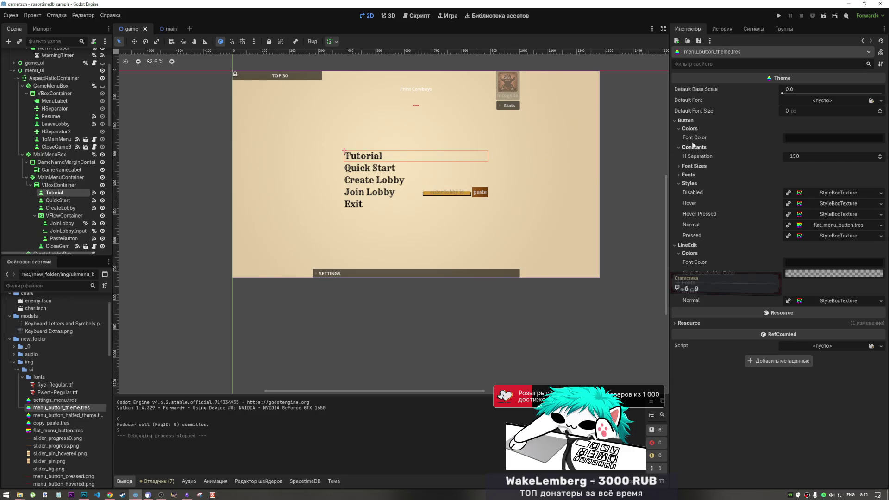
Remove the Button h_separation override and show the theme's Button icon items.
click(41, 408)
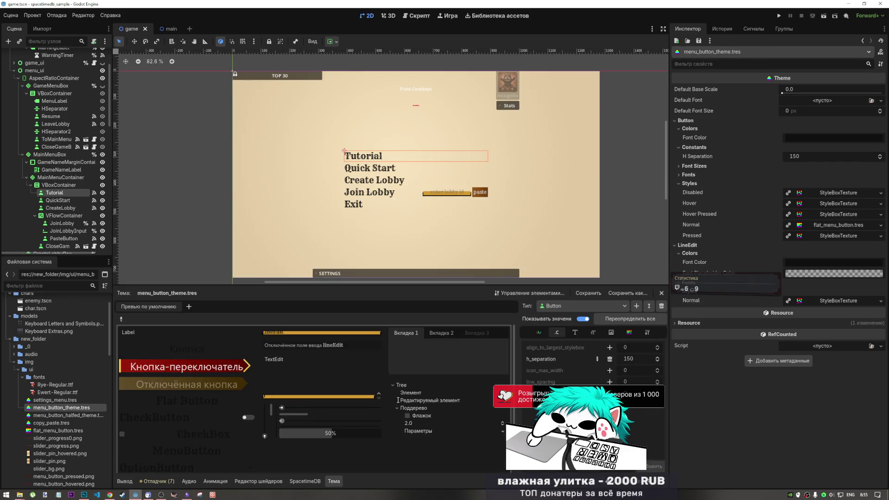
click(610, 359)
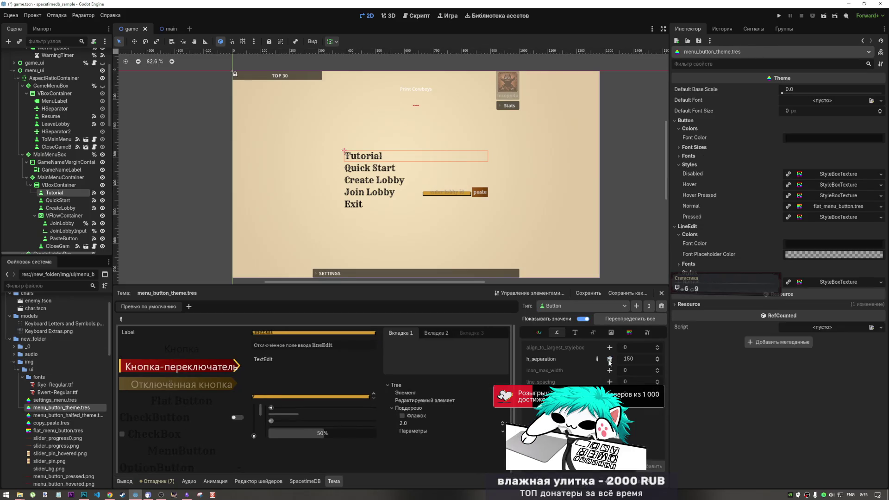
click(593, 333)
click(611, 334)
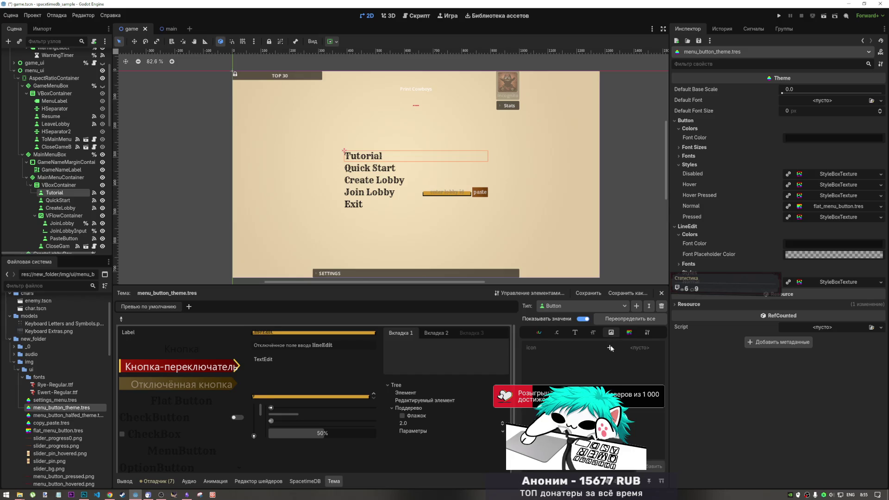
Try a new GradientTexture2D as the Button icon, inspect its gradient, then remove the override.
click(611, 346)
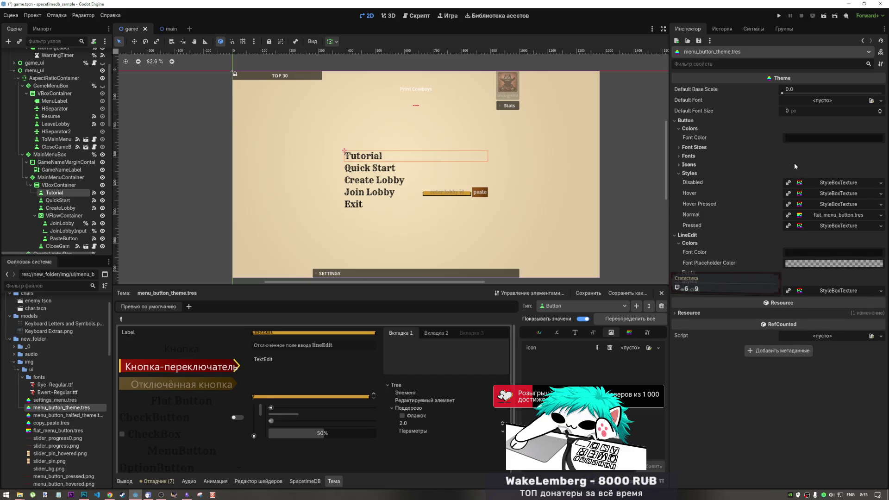
click(773, 166)
click(821, 175)
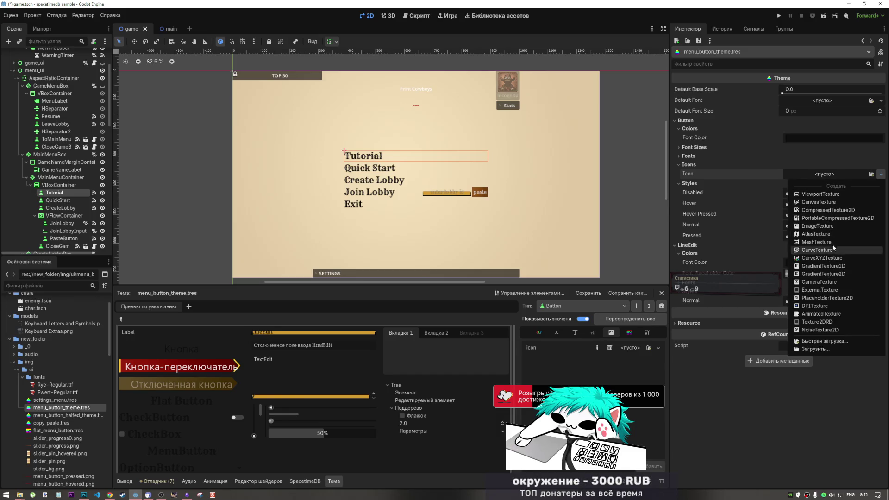
click(827, 274)
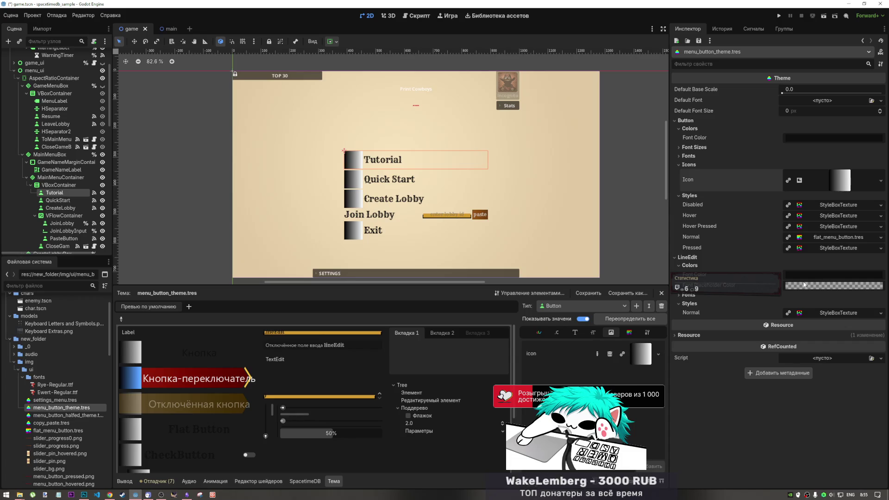
click(840, 180)
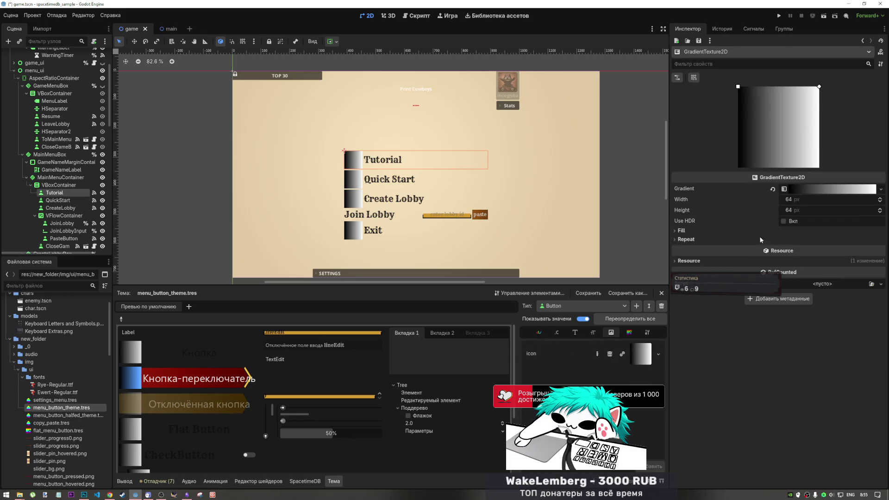
click(829, 188)
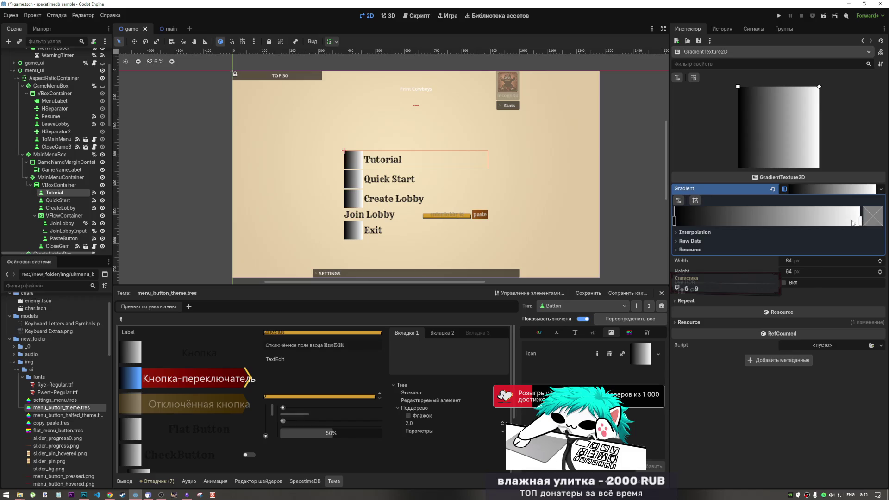
click(771, 190)
click(814, 190)
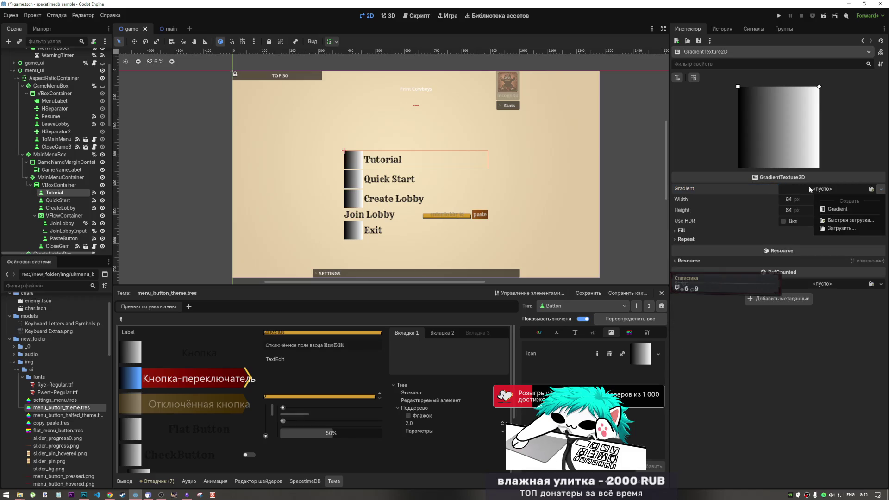
click(643, 356)
click(609, 355)
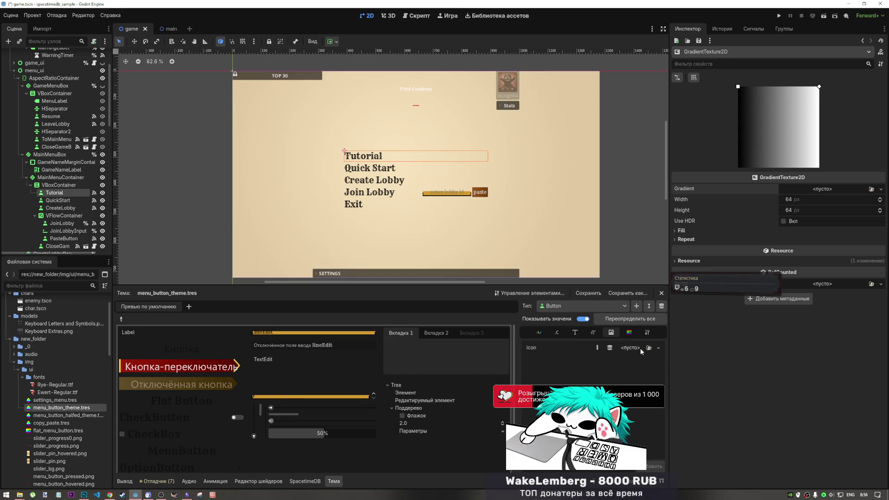
Make a new ImageTexture the Button icon, reload the theme in the Inspector, and save.
click(646, 349)
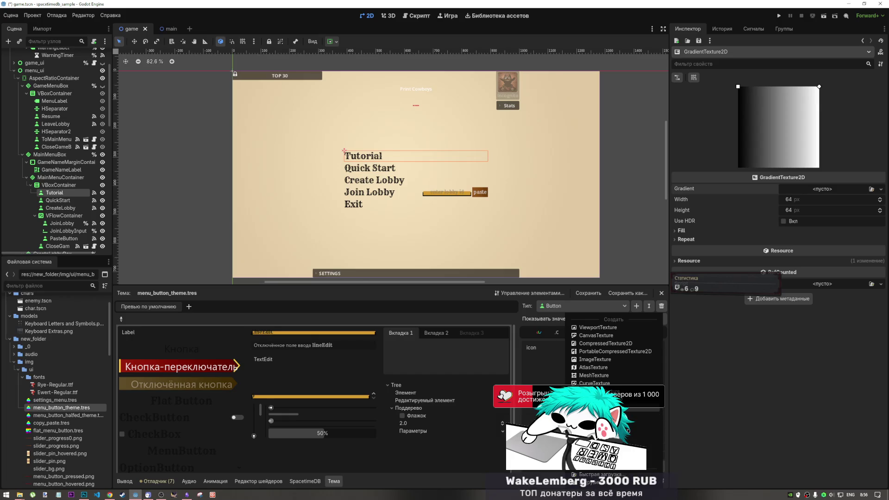
click(613, 360)
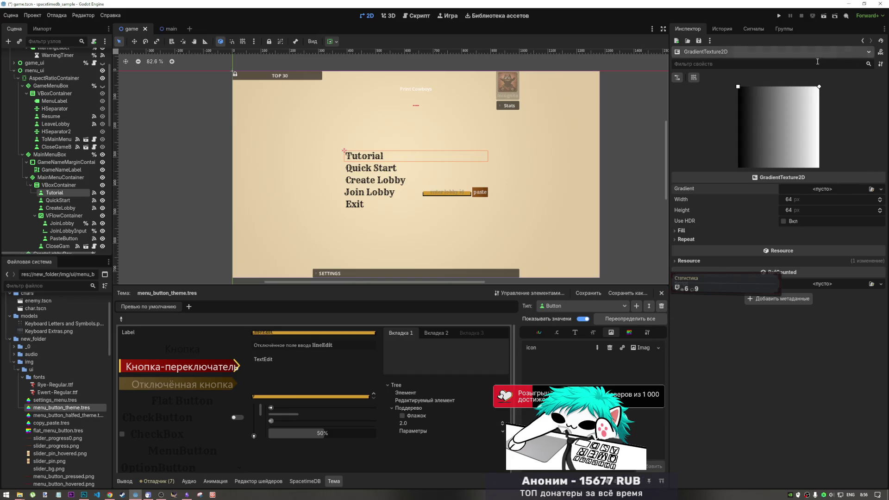
click(41, 407)
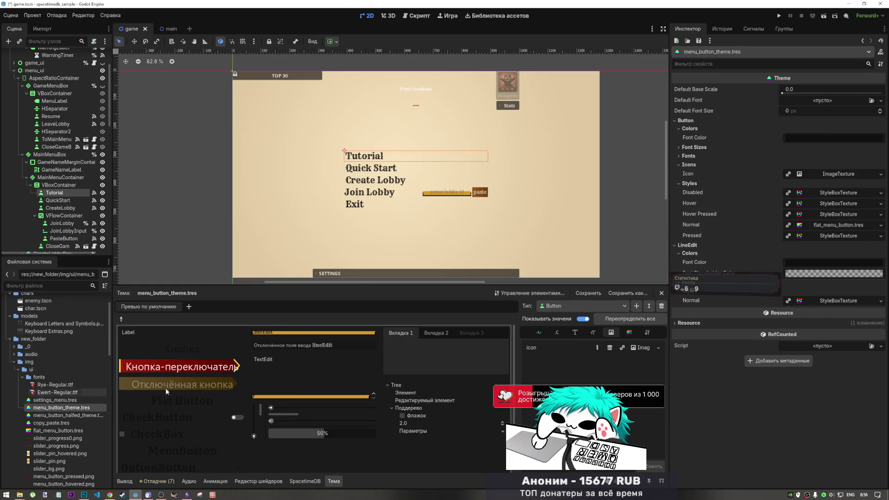
key(ctrl+s)
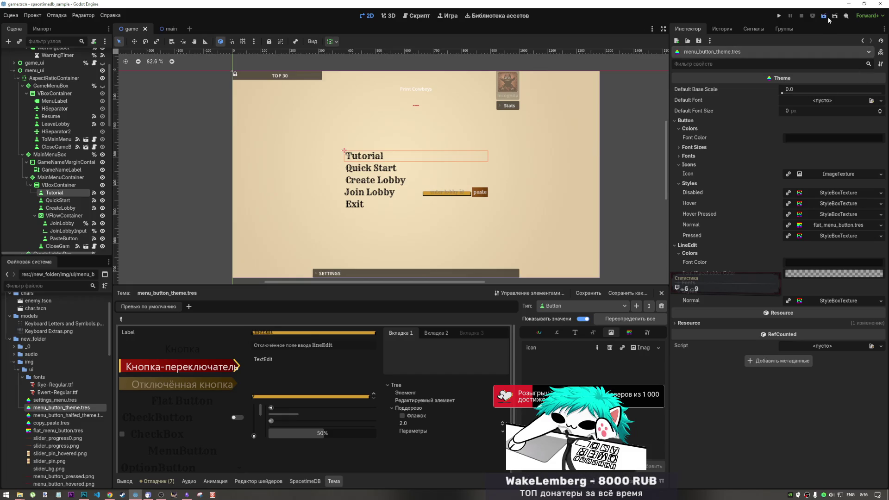
Test-run the scene with nickname 000000 through to the main menu, then stop with F8.
click(828, 19)
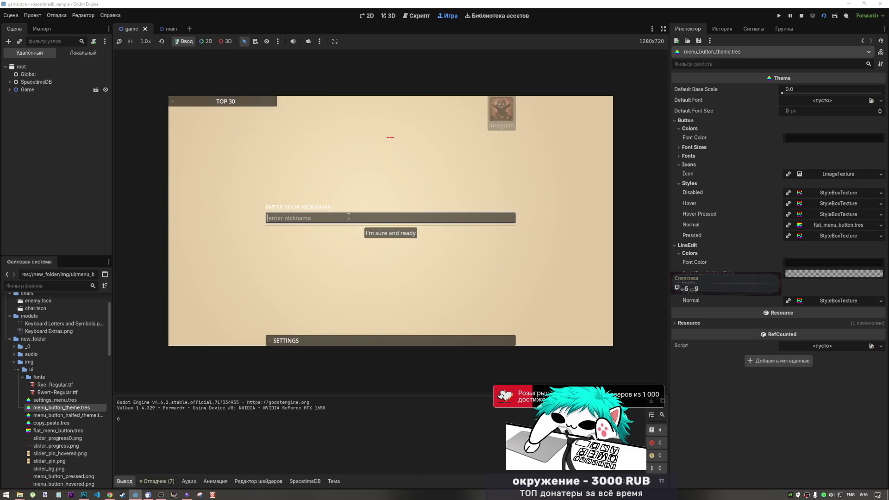
text(000000)
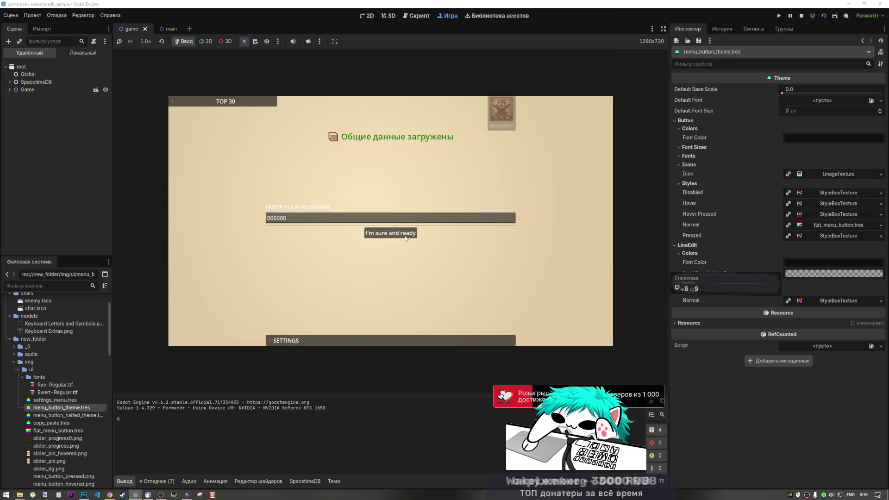
click(405, 238)
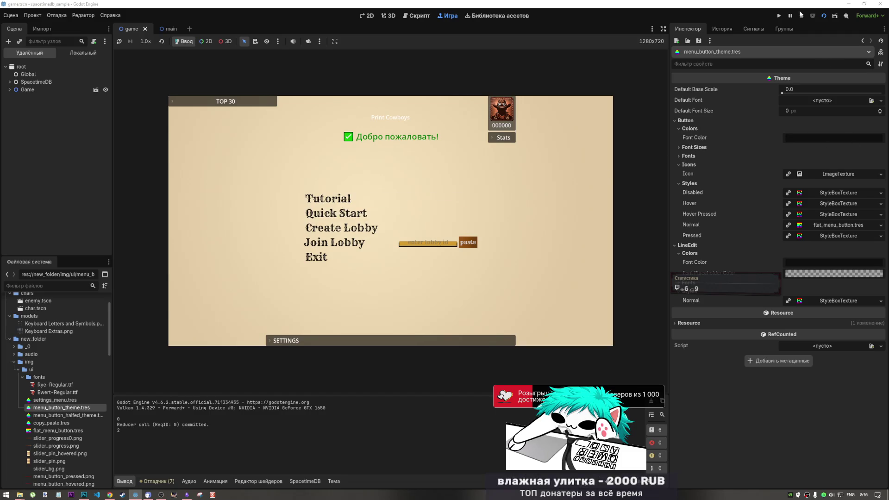
key(F8)
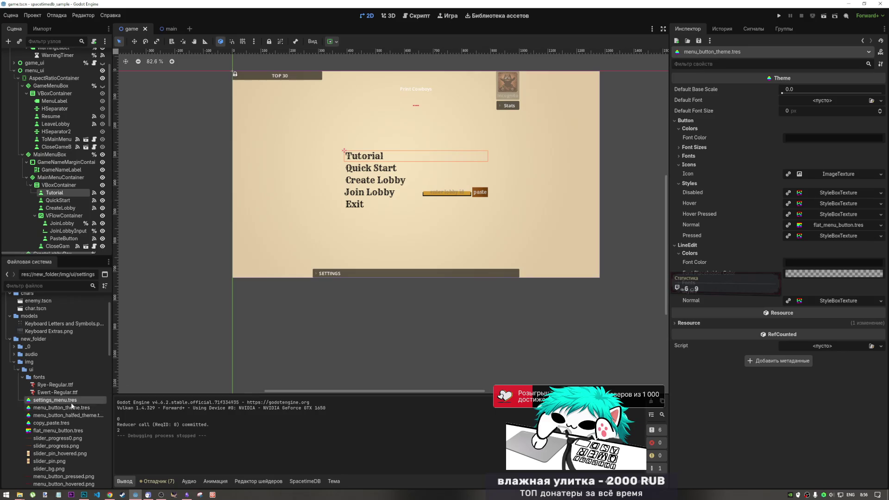
Open the theme's Button constants and try an icon_max_width override, then remove it.
double_click(61, 407)
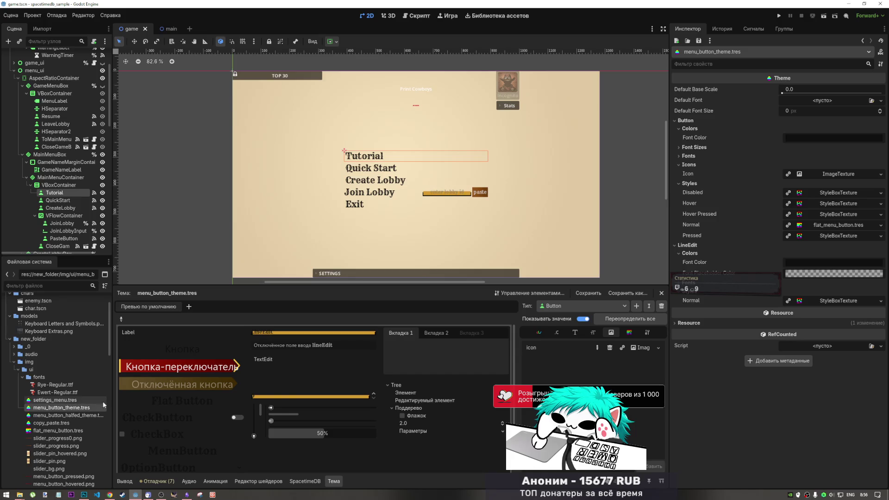
click(556, 333)
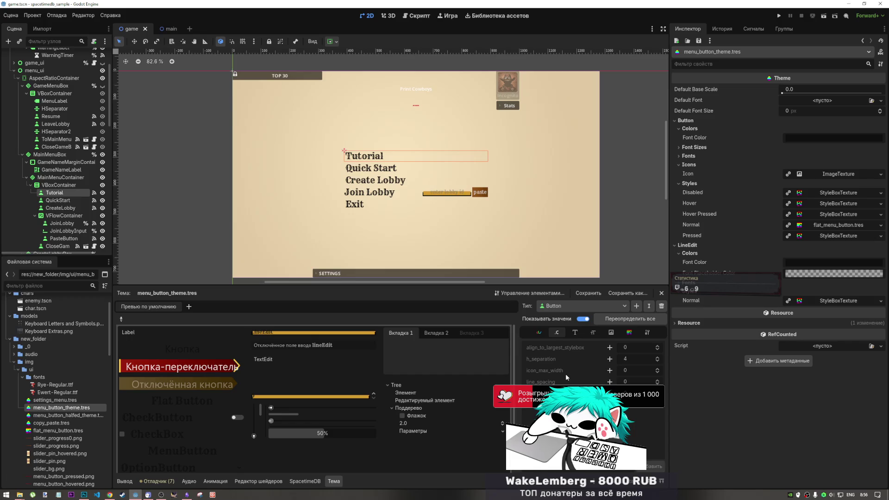
click(609, 370)
mouse_move(626, 372)
mouse_down()
mouse_move(653, 371)
mouse_move(632, 373)
mouse_up()
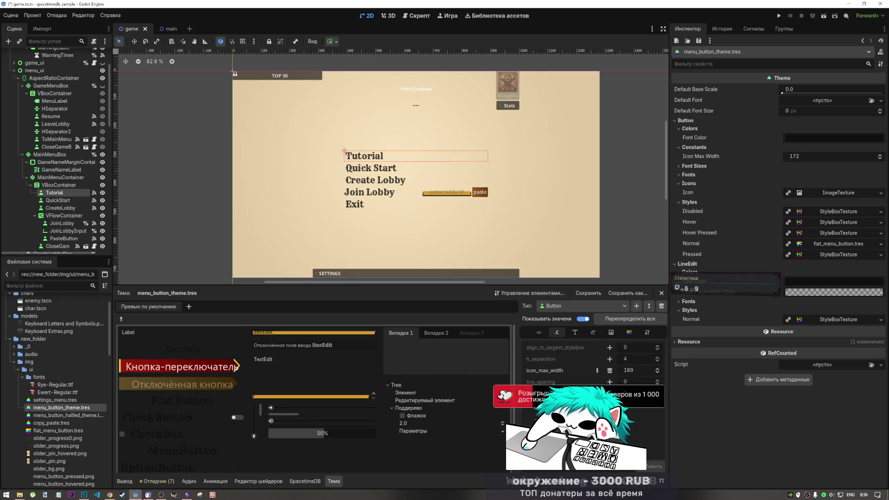
click(609, 371)
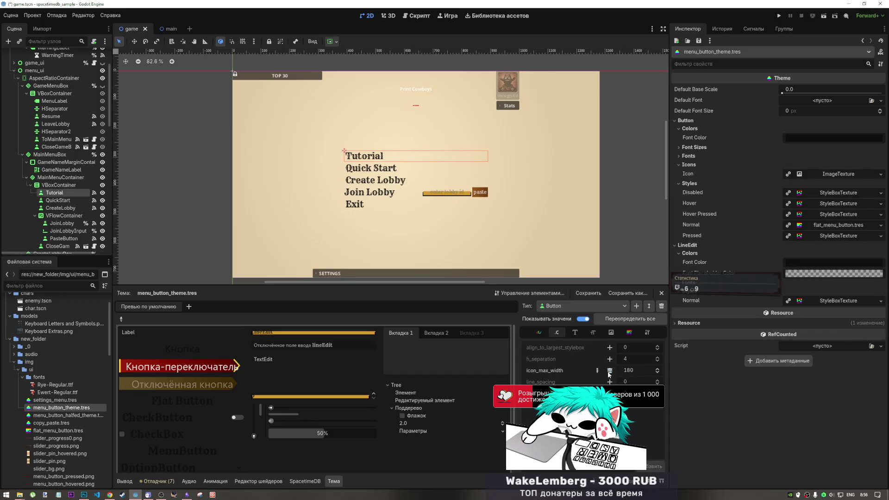
Override Button h_separation and set it to 13.
click(609, 359)
drag(625, 361, 630, 361)
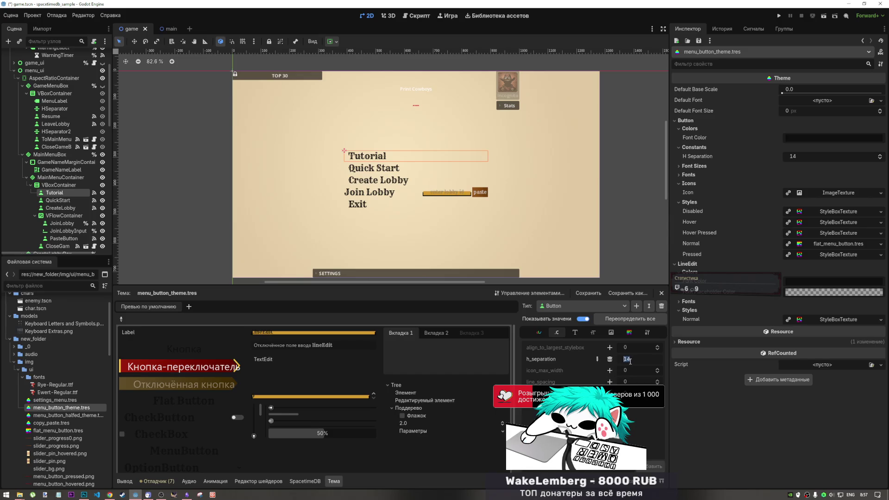
text(13)
key(Return)
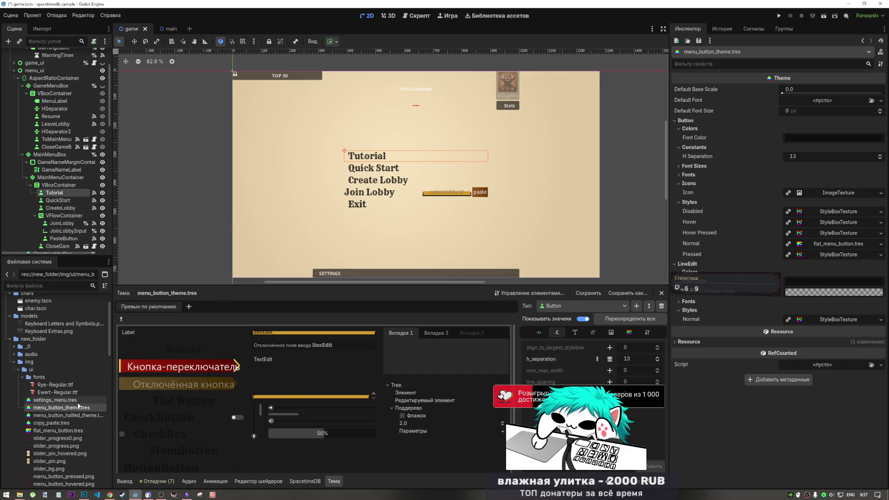
click(610, 333)
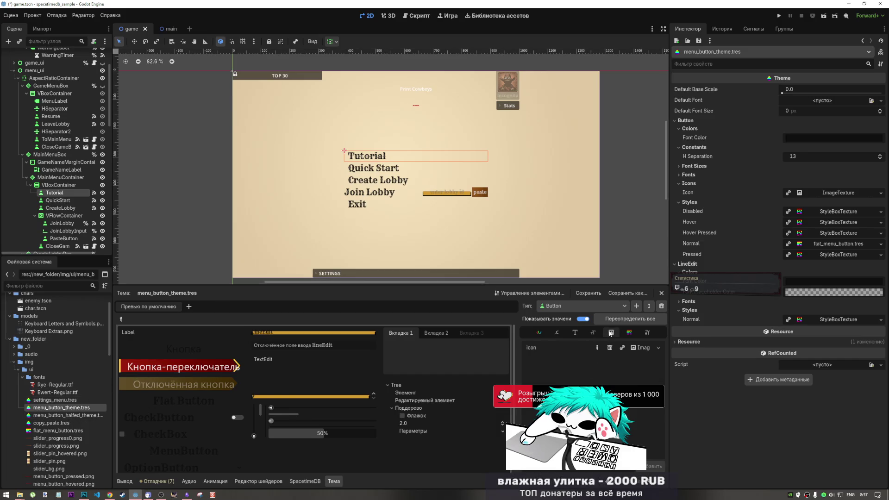
Replace the empty ImageTexture Button icon with a new 1×1 PlaceholderTexture2D and inspect it.
click(635, 349)
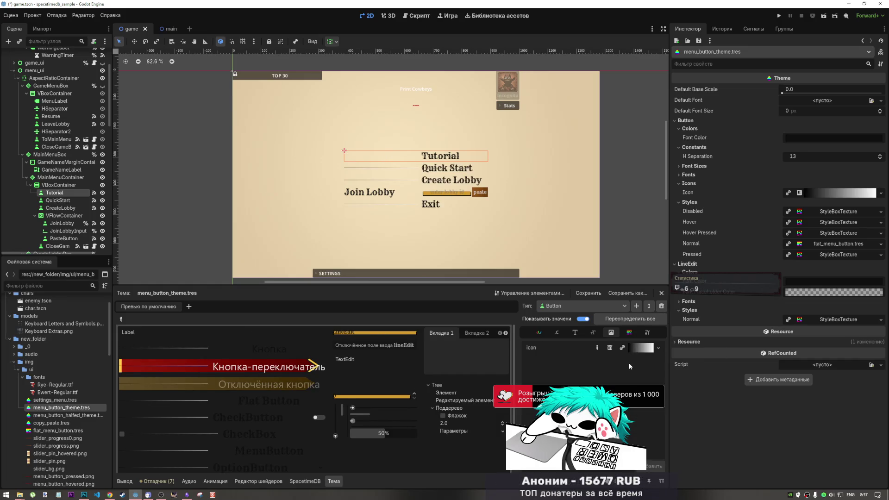
key(ctrl+z)
click(635, 348)
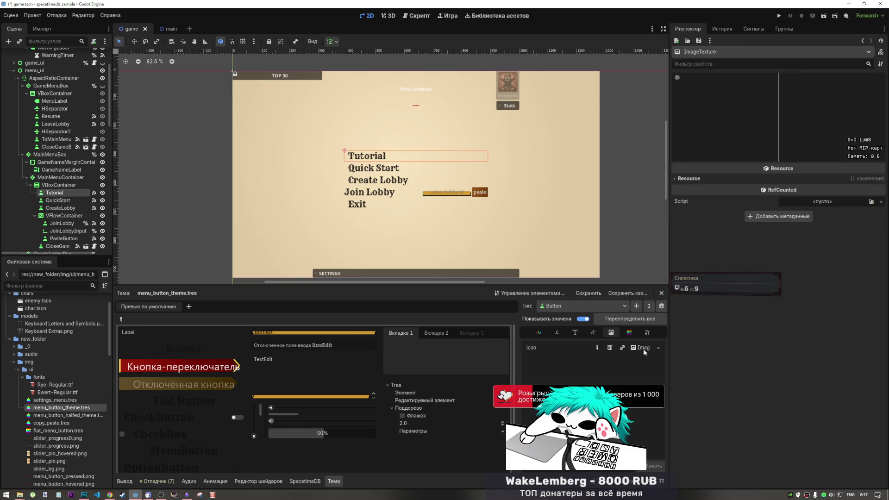
click(658, 348)
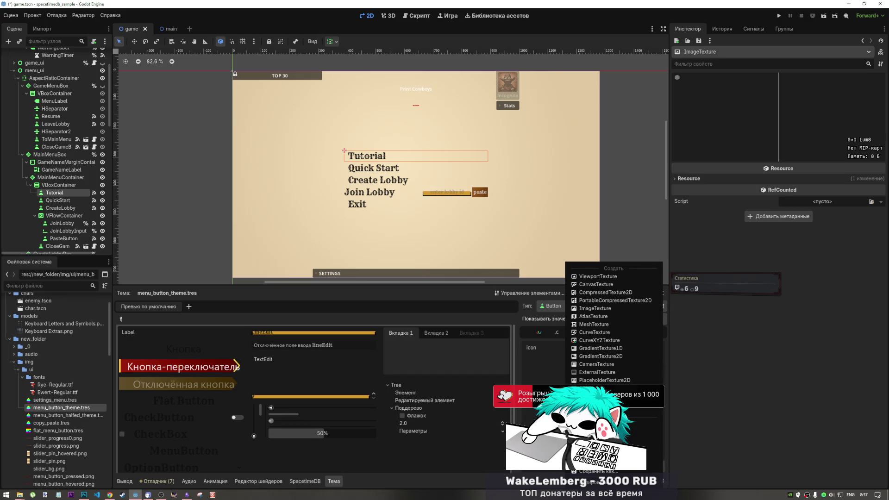
click(614, 381)
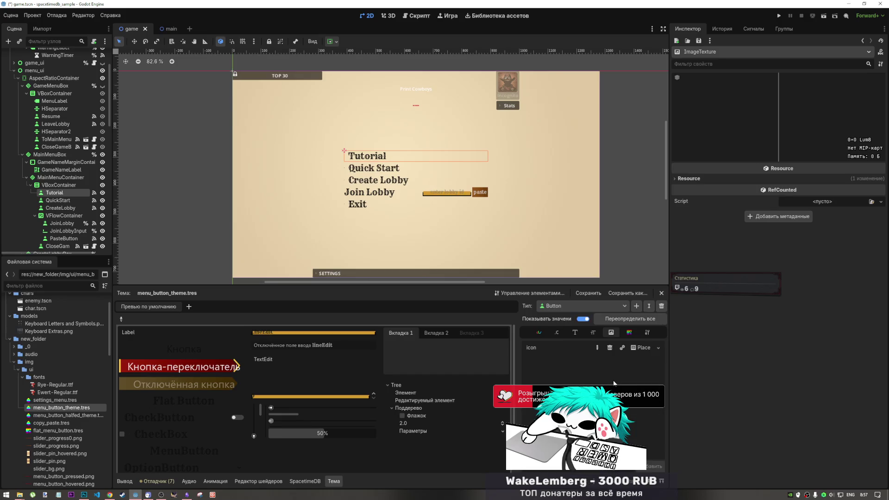
click(641, 348)
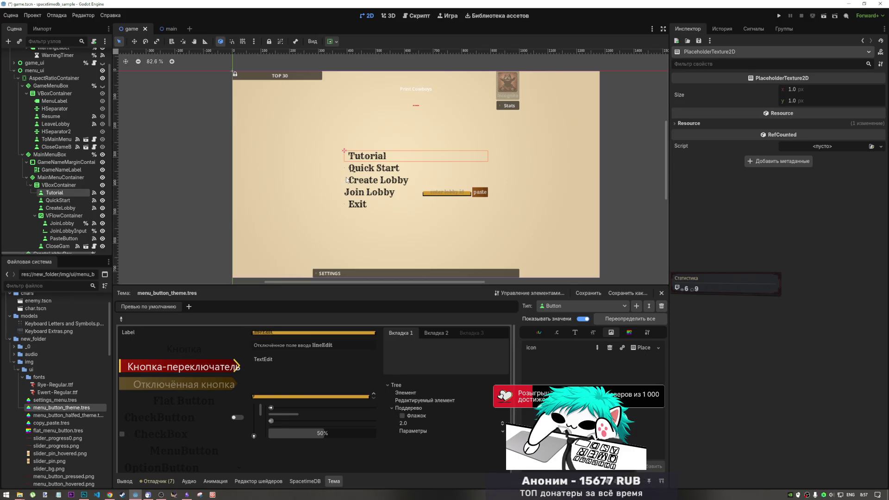
scroll(344, 177, up, 6)
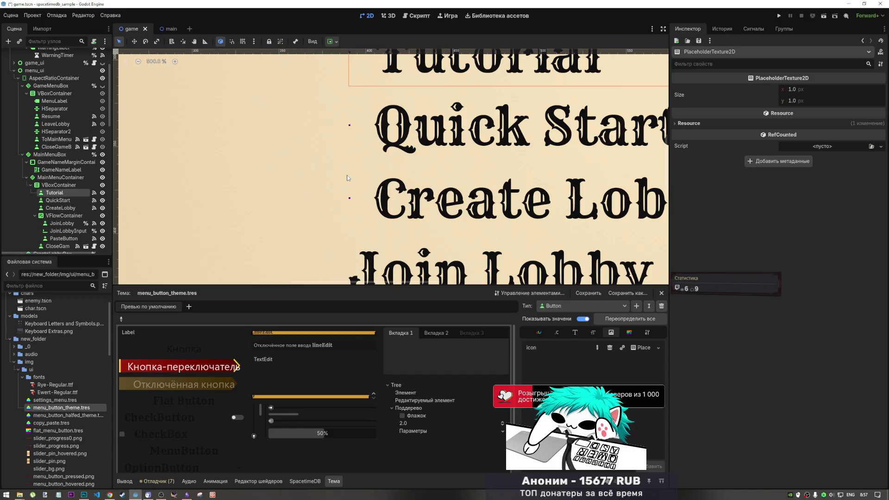
Set the Button icon back to the empty ImageTexture and inspect that ImageTexture resource.
scroll(347, 177, down, 2)
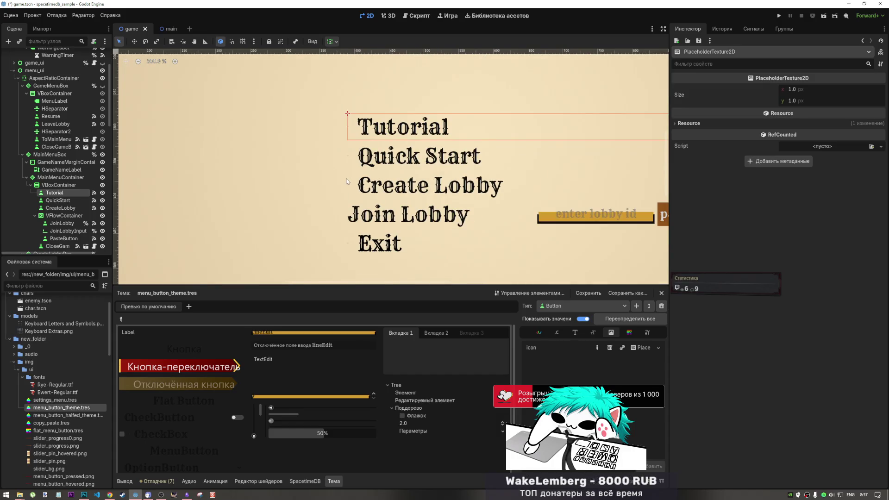
scroll(347, 180, up, 3)
scroll(346, 180, up, 1)
scroll(346, 179, down, 2)
scroll(349, 191, up, 1)
scroll(351, 197, down, 2)
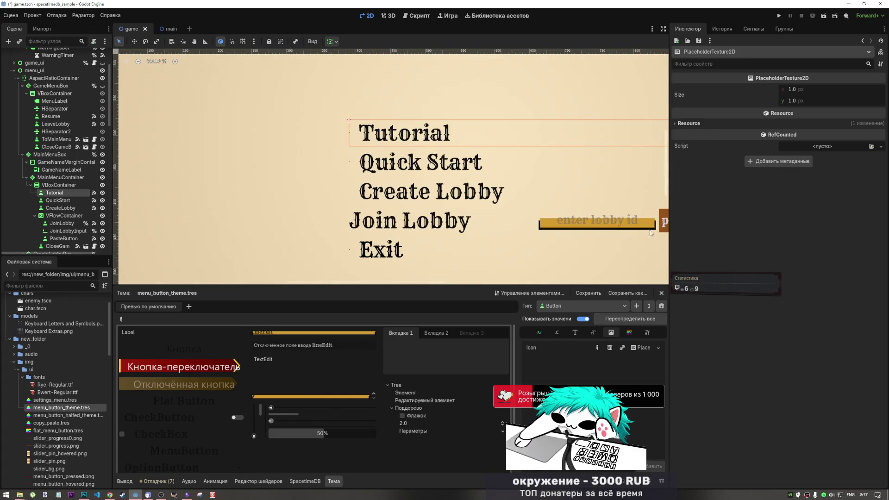
click(598, 369)
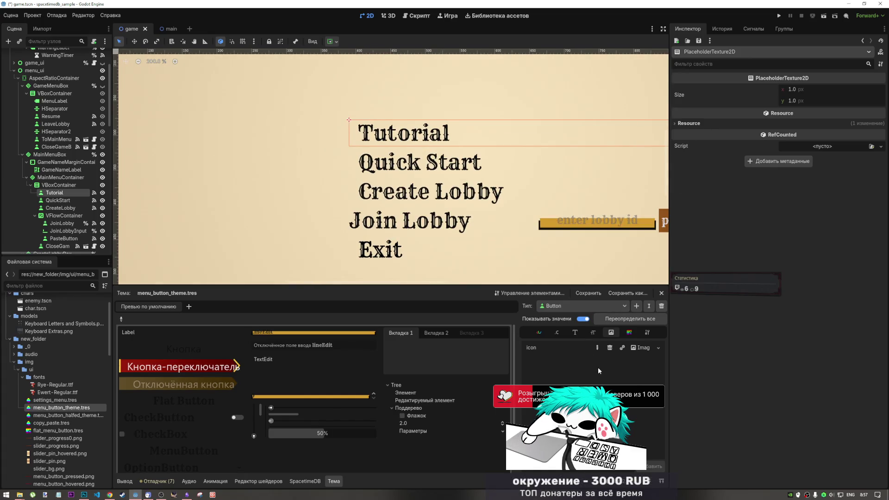
click(641, 348)
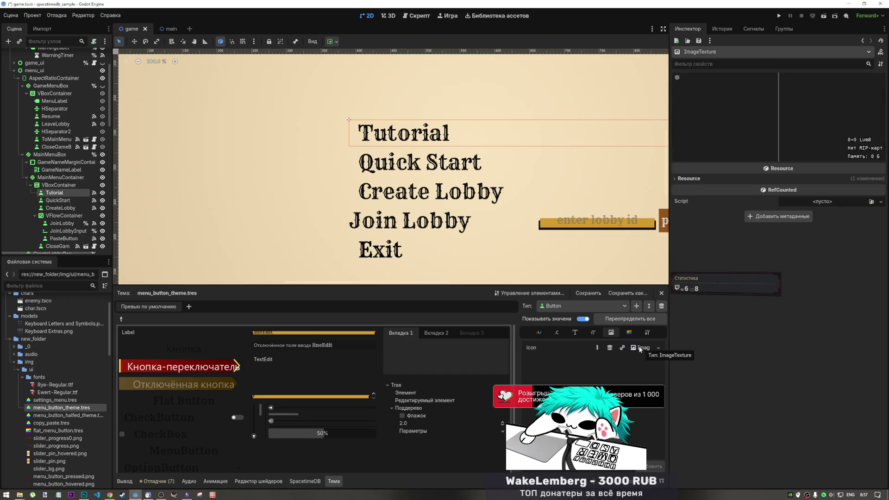
In menu_button_halfed_theme.tres, give the Button icon override a new ImageTexture.
click(47, 416)
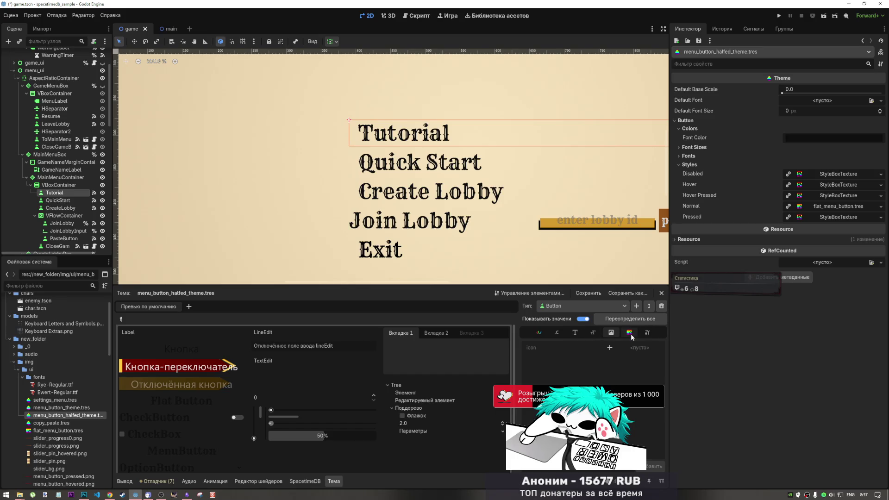
click(609, 348)
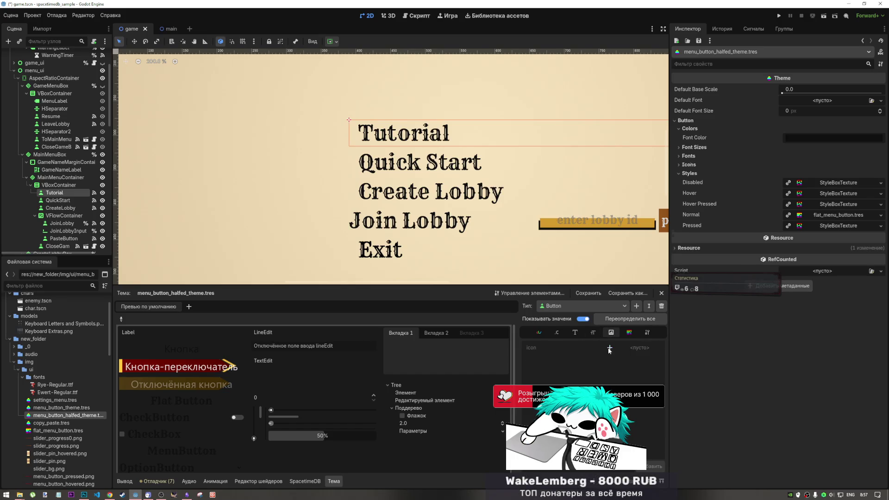
click(638, 348)
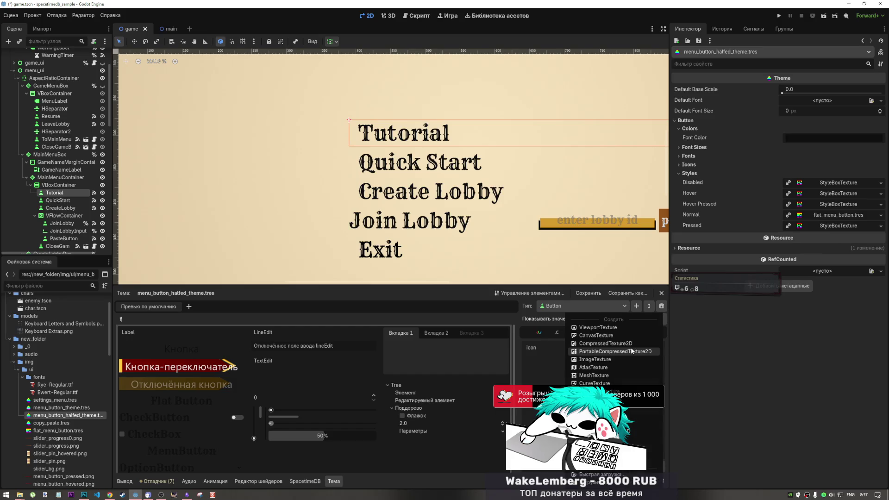
click(606, 361)
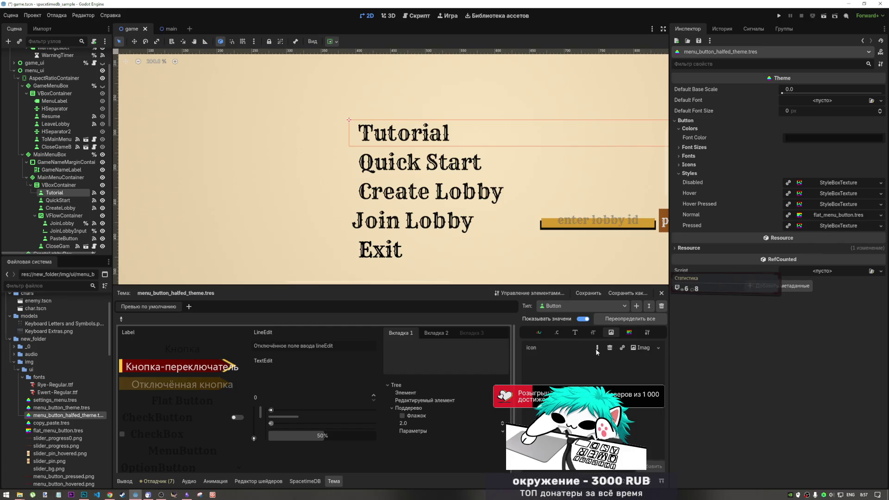
Override the Button h_separation constant with a value of 13.
click(557, 333)
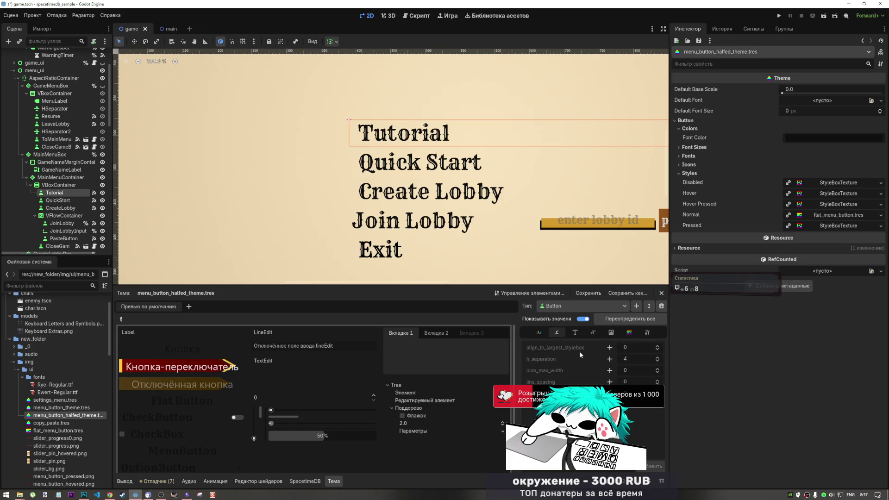
click(609, 359)
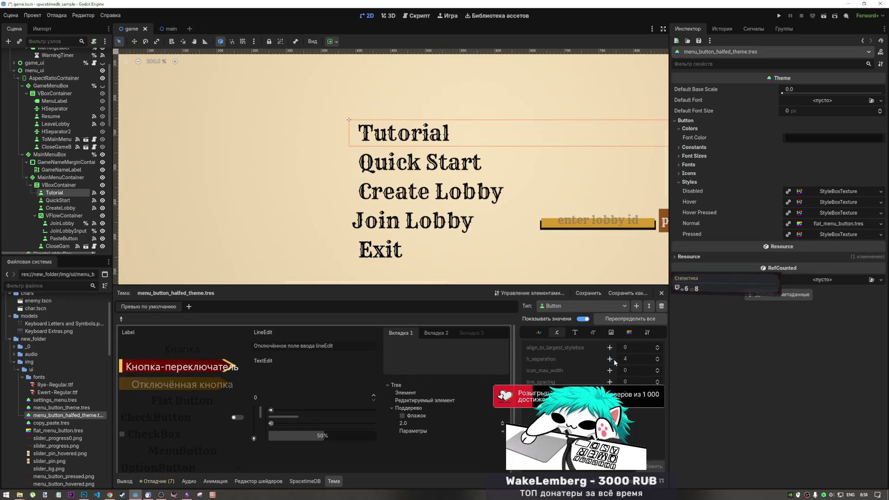
click(627, 360)
text(13)
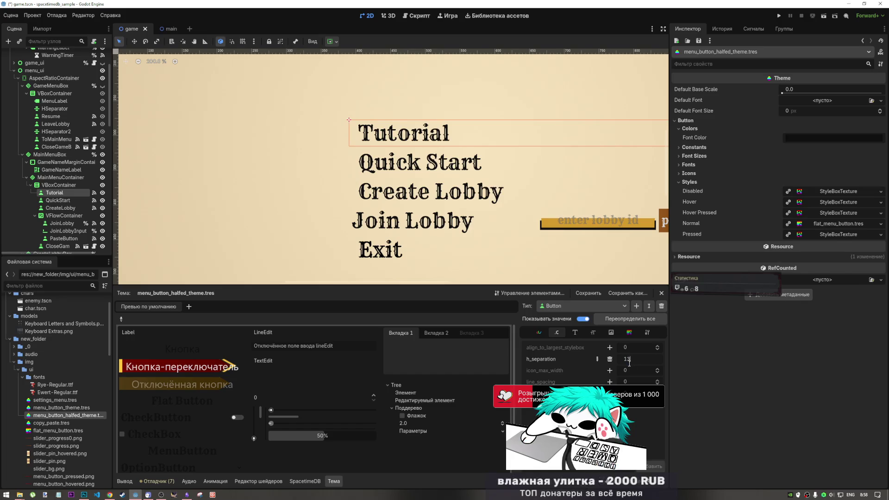
key(Return)
Save the scene.
scroll(476, 250, down, 3)
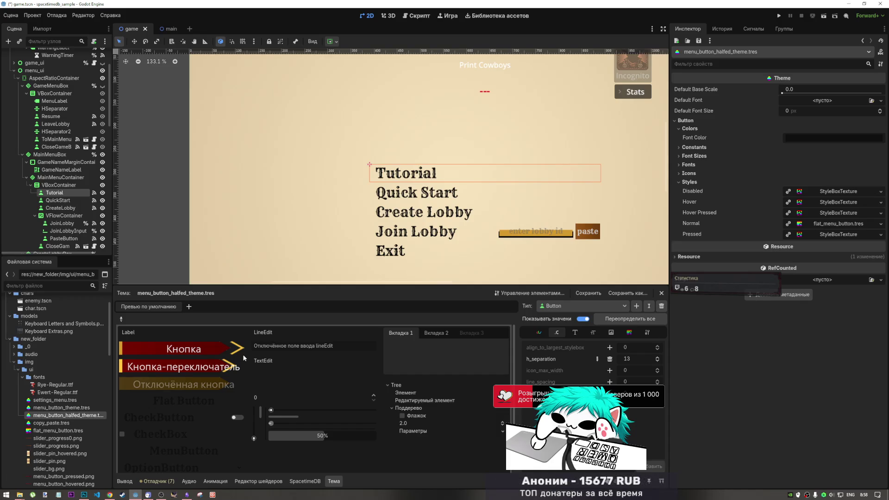
scroll(321, 203, down, 15)
scroll(335, 205, up, 12)
scroll(334, 205, up, 3)
scroll(429, 238, down, 3)
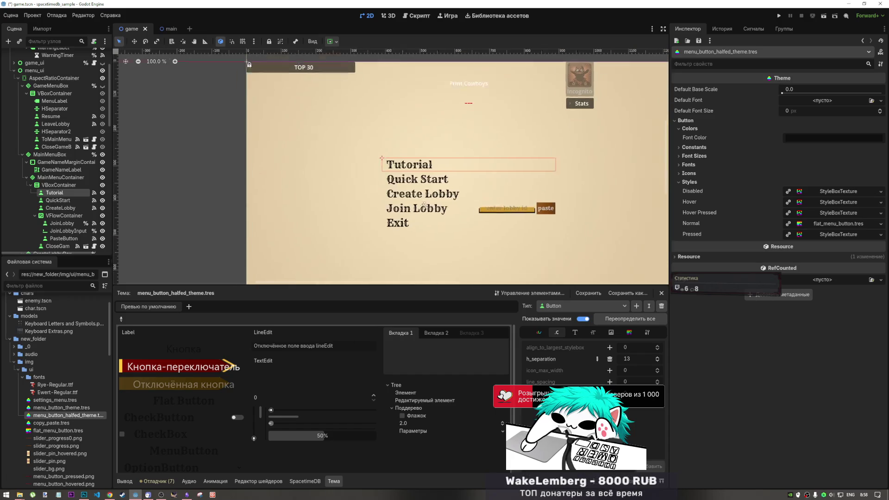
scroll(404, 201, up, 1)
scroll(404, 202, down, 5)
scroll(410, 202, up, 5)
scroll(370, 201, down, 1)
scroll(368, 201, up, 1)
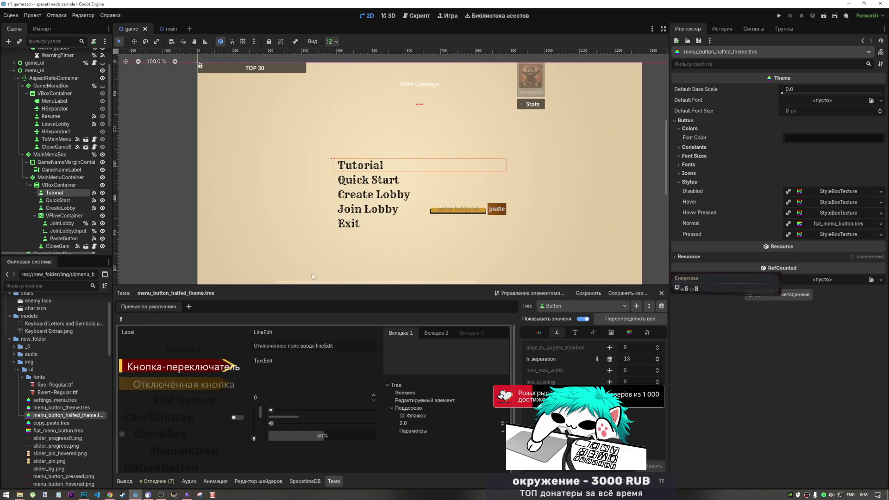
key(ctrl+s)
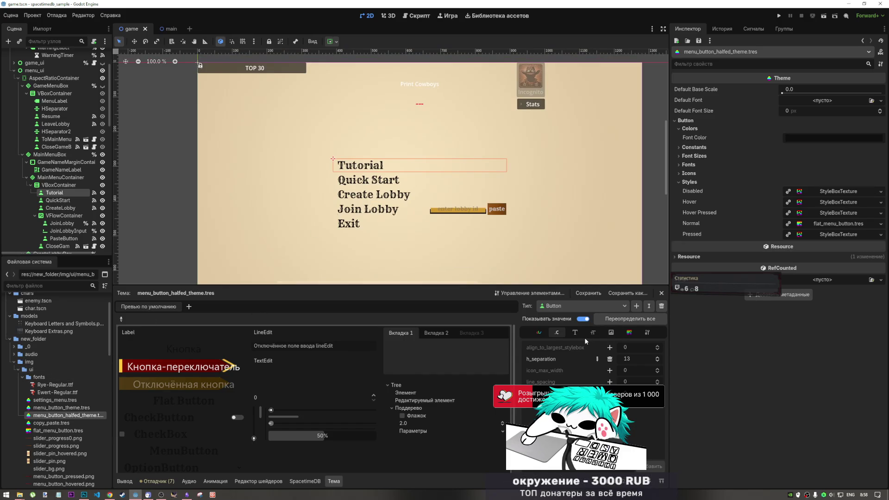
Make JoinLobbyInput expand horizontally with stretch ratio 3.0, then save game.tscn.
click(438, 211)
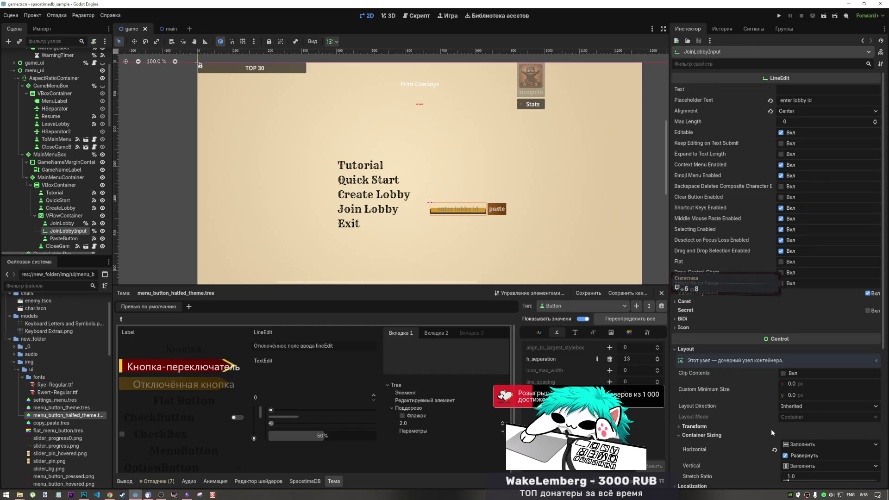
click(784, 404)
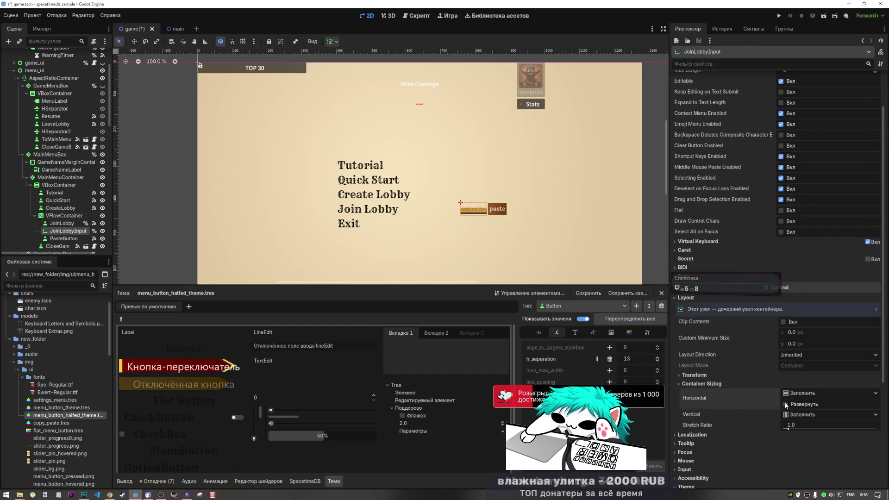
click(785, 404)
mouse_move(787, 428)
mouse_down()
mouse_move(817, 432)
mouse_move(794, 430)
mouse_up()
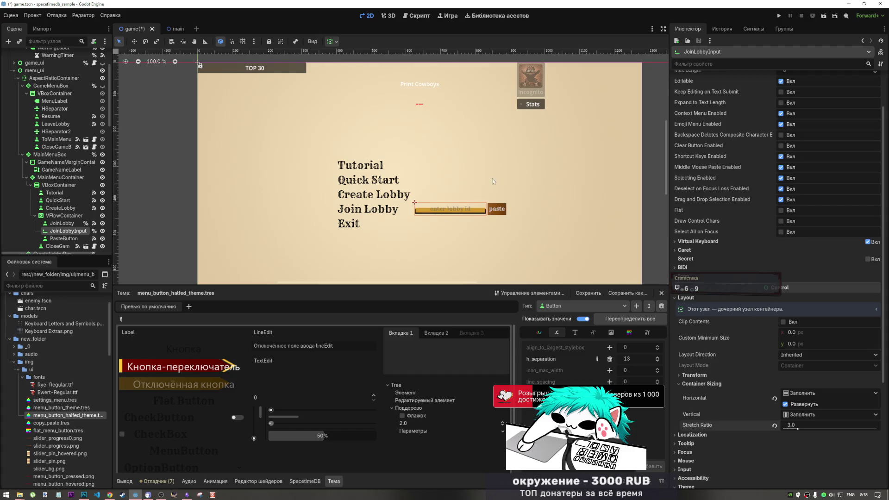
key(ctrl+s)
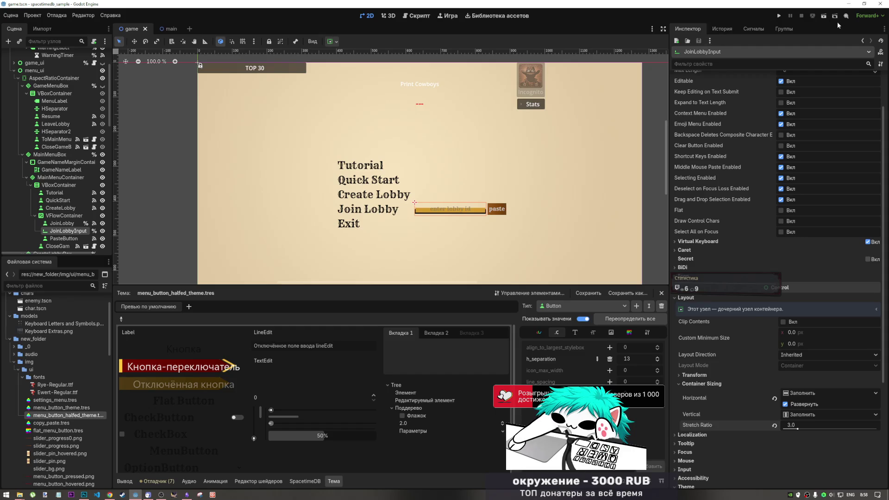
click(827, 15)
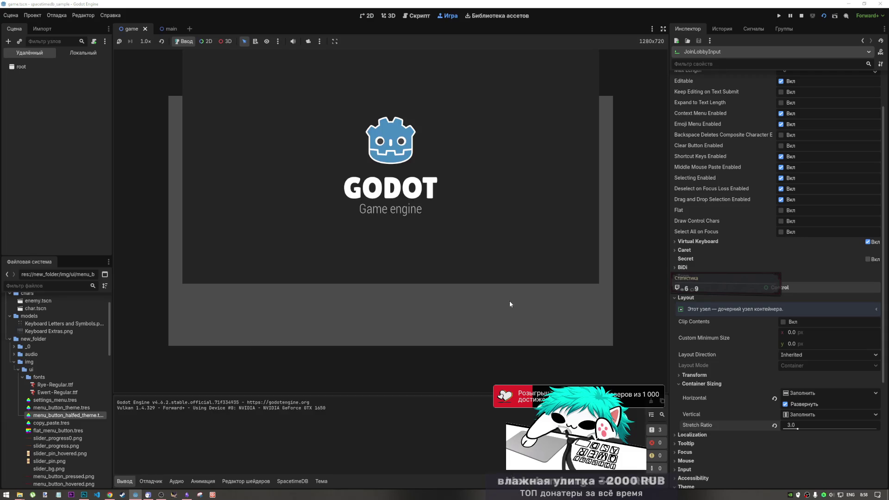
text(090909)
click(390, 233)
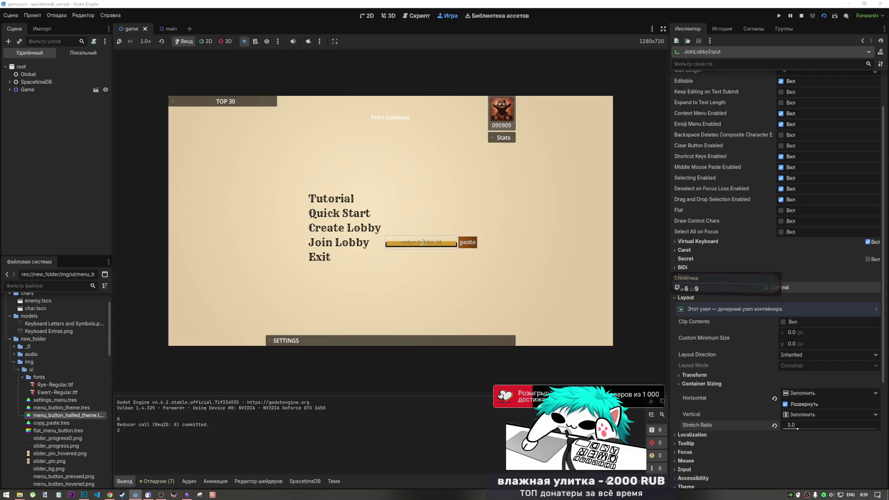
click(686, 250)
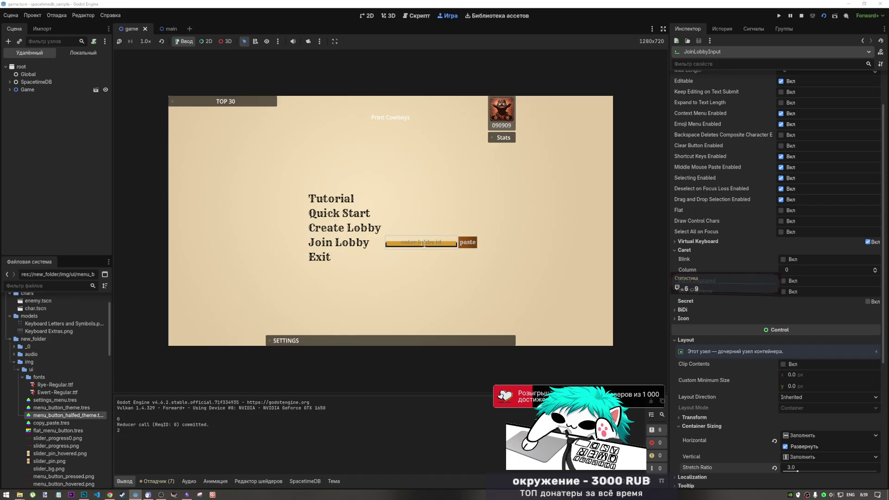
click(802, 15)
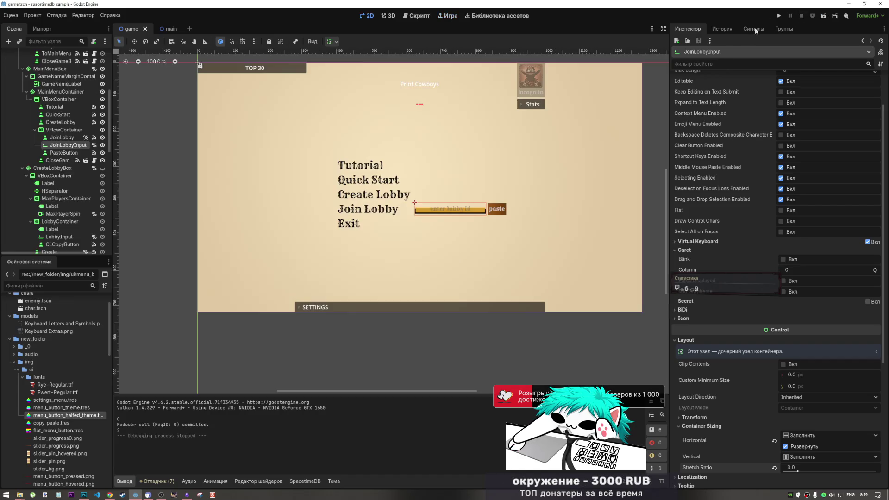
Enable caret Blink, Force Displayed and Mid Grapheme on JoinLobbyInput, then save.
click(782, 260)
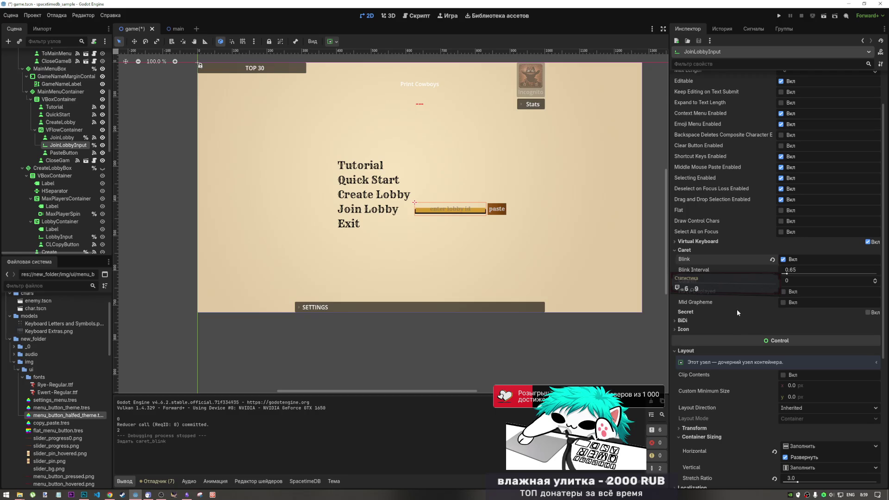
mouse_move(731, 313)
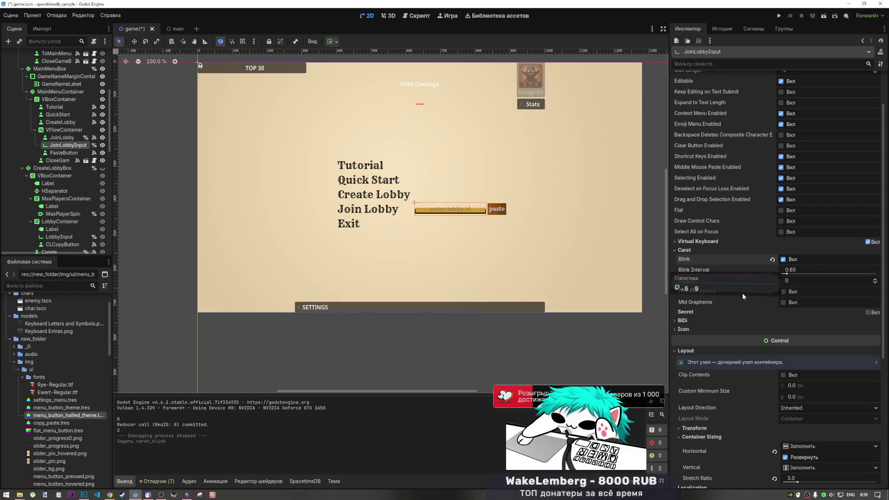
click(784, 292)
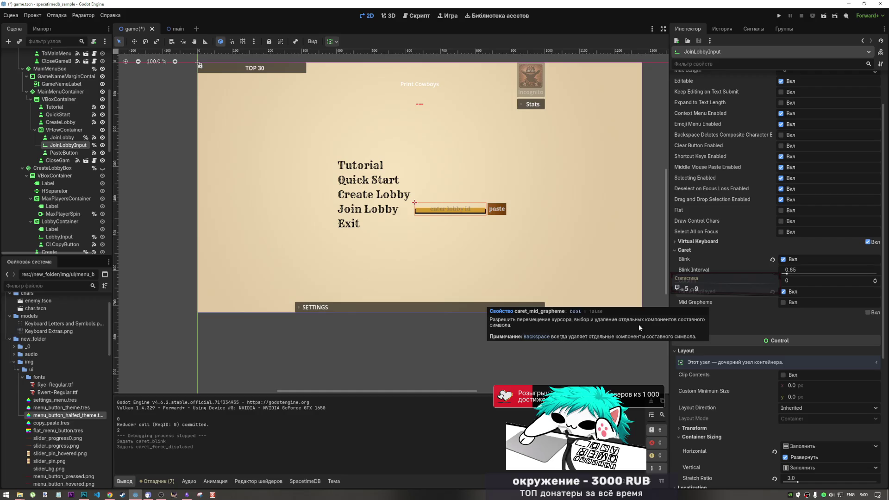
click(782, 303)
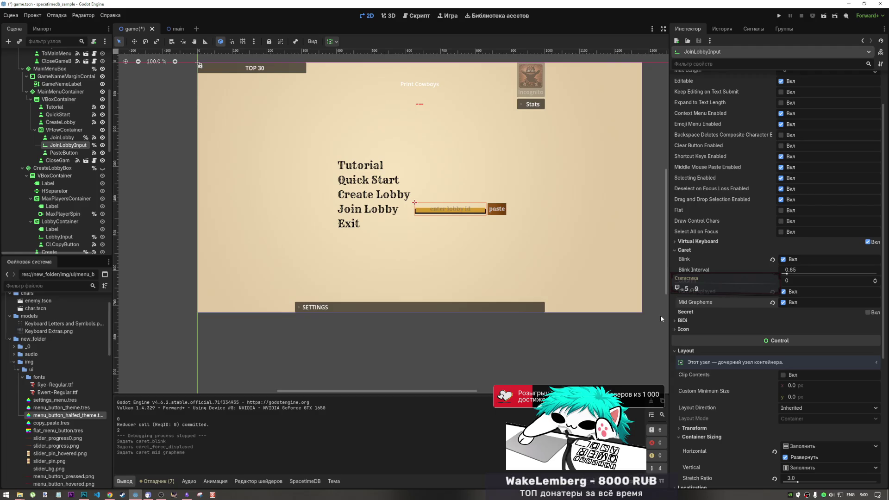
key(ctrl+s)
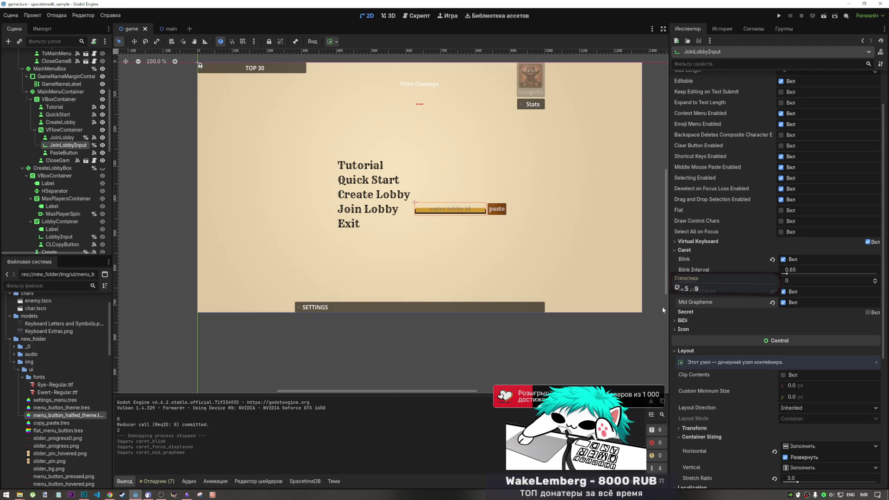
scroll(458, 173, down, 2)
scroll(458, 174, up, 3)
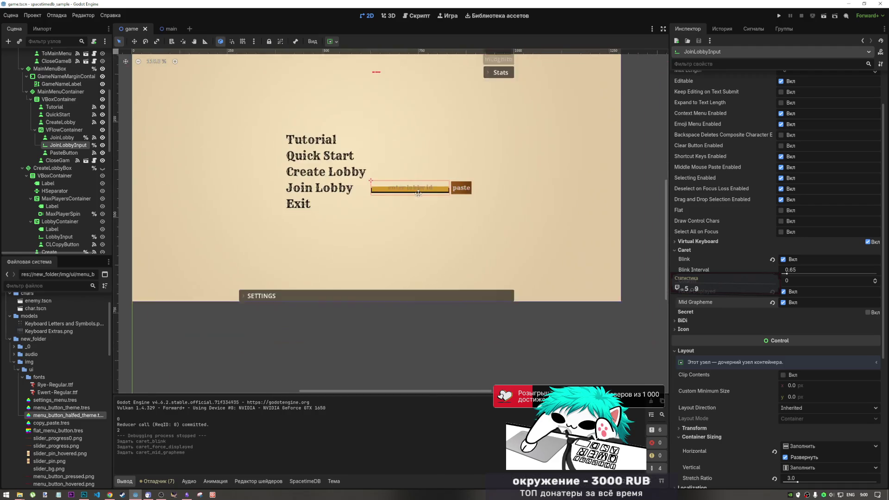
scroll(458, 301, down, 3)
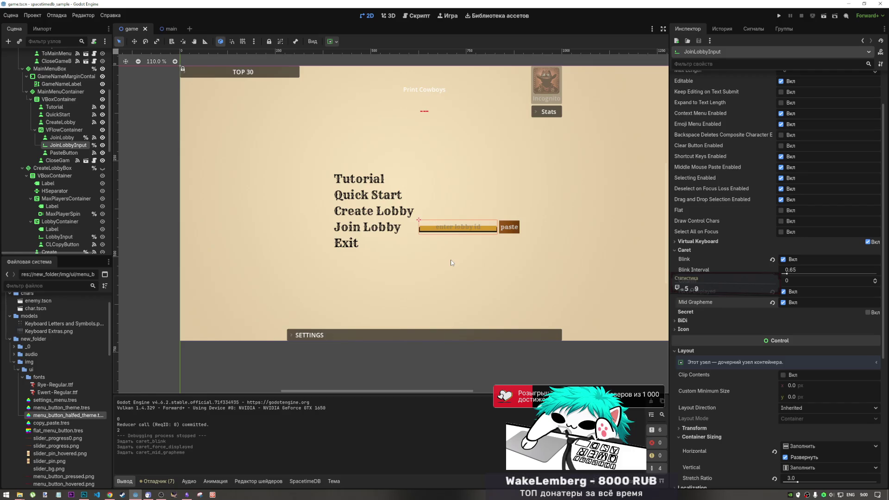
mouse_move(558, 189)
mouse_down()
mouse_move(535, 242)
mouse_move(584, 232)
mouse_up()
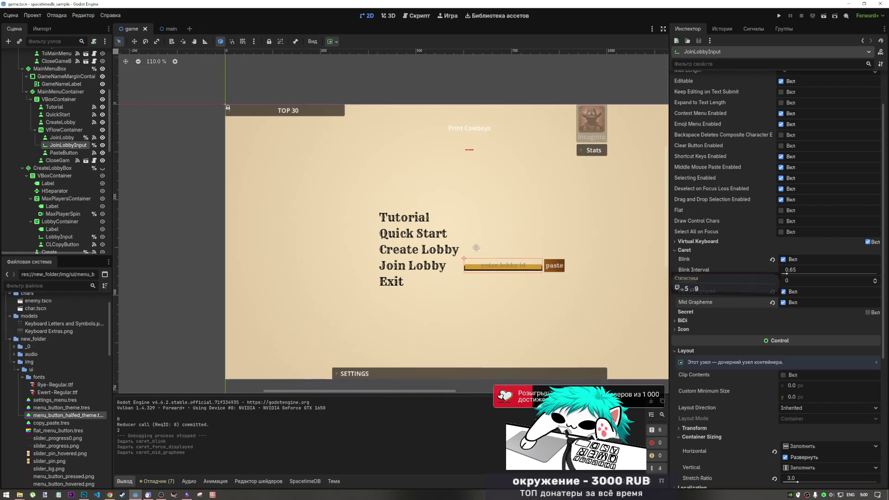
drag(495, 280, 473, 249)
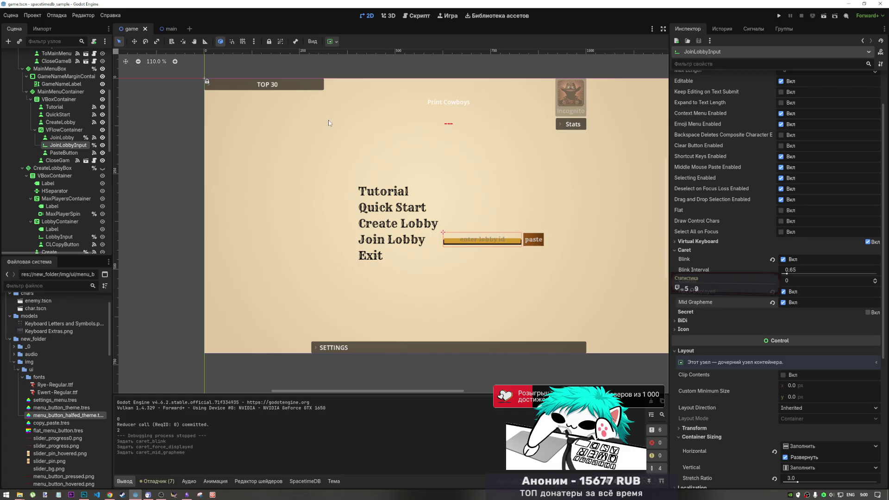
scroll(446, 143, right, 5)
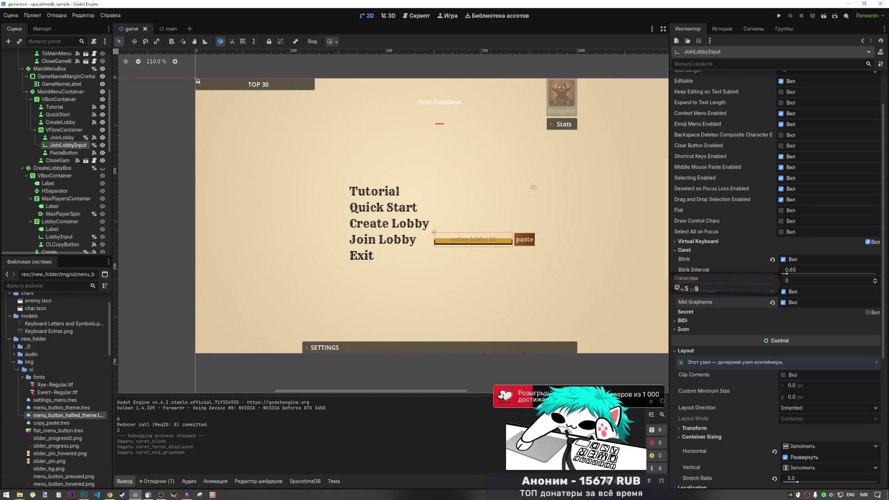
scroll(445, 143, up, 3)
click(457, 184)
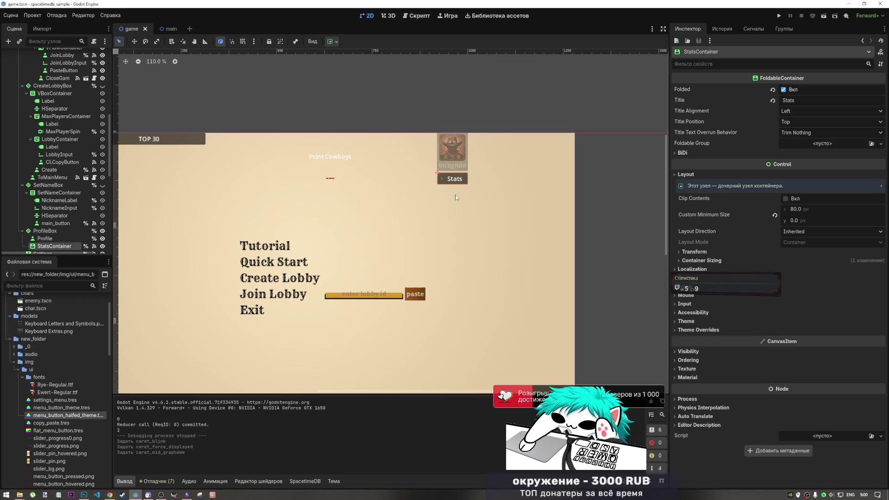
Pan and zoom to the SETTINGS bar, then bring up the moodboard for reference.
drag(433, 209, 499, 122)
scroll(337, 337, up, 5)
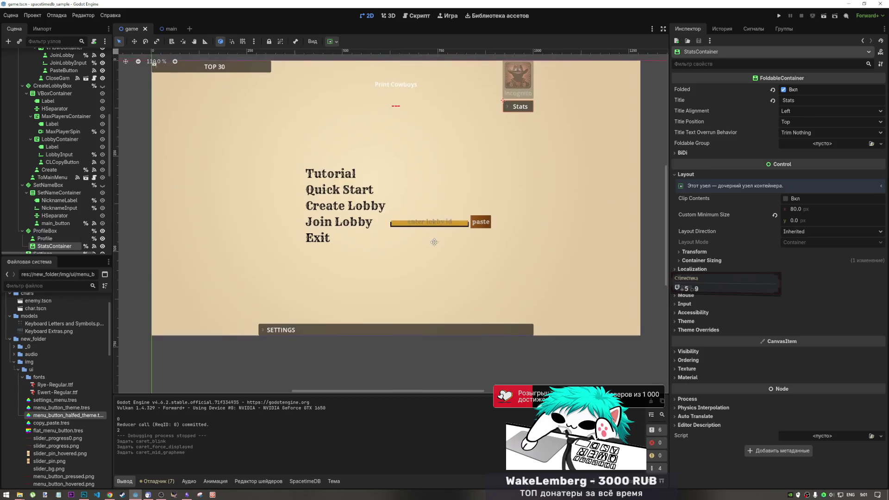
scroll(383, 185, down, 3)
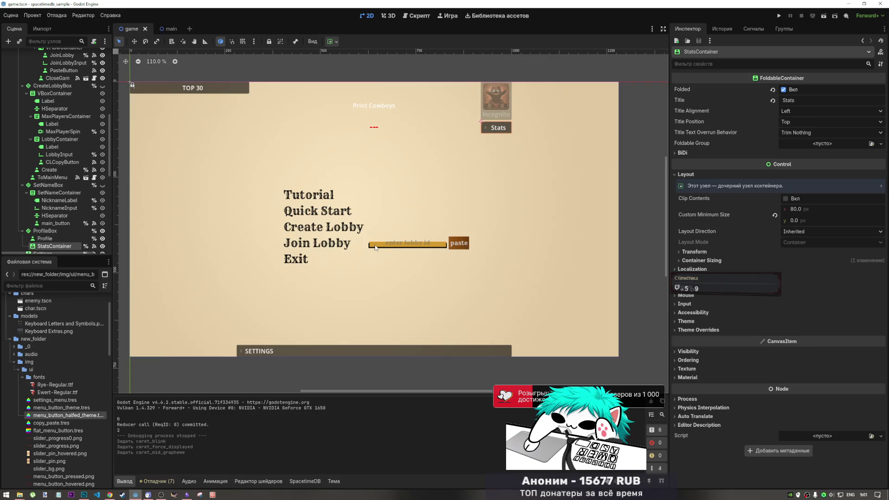
scroll(423, 251, up, 4)
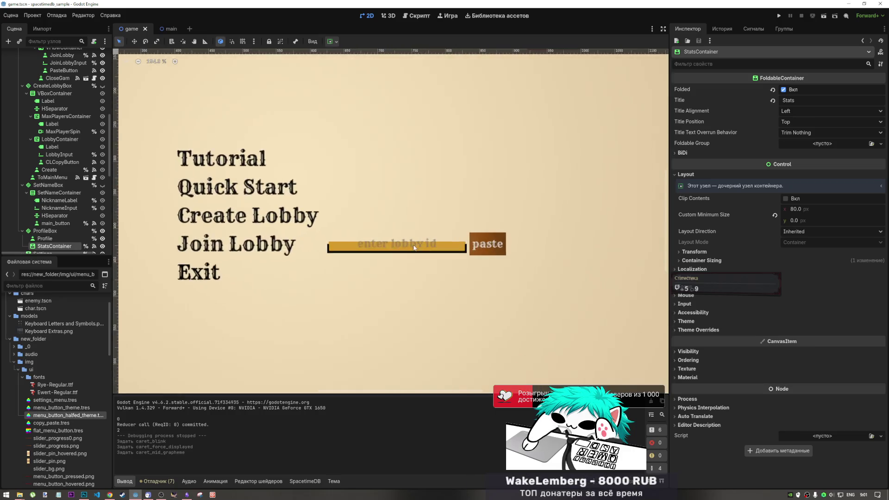
scroll(410, 250, down, 1)
scroll(407, 194, down, 3)
scroll(422, 233, up, 1)
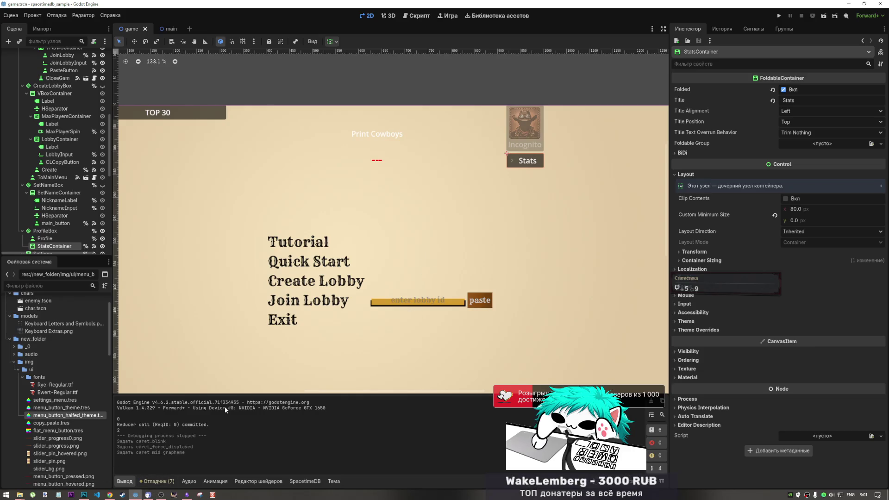
mouse_move(517, 252)
mouse_down()
mouse_move(493, 203)
mouse_move(493, 183)
mouse_move(503, 203)
mouse_move(512, 180)
mouse_up()
click(187, 495)
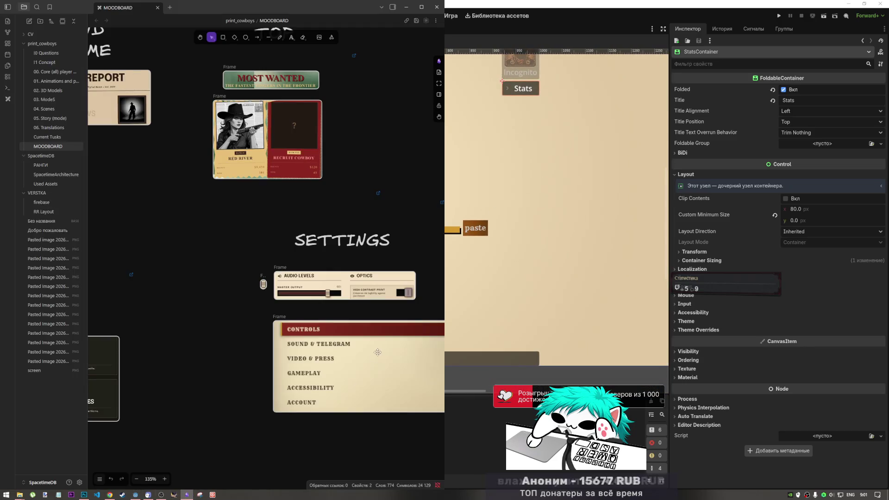
scroll(204, 284, down, 5)
scroll(407, 237, down, 2)
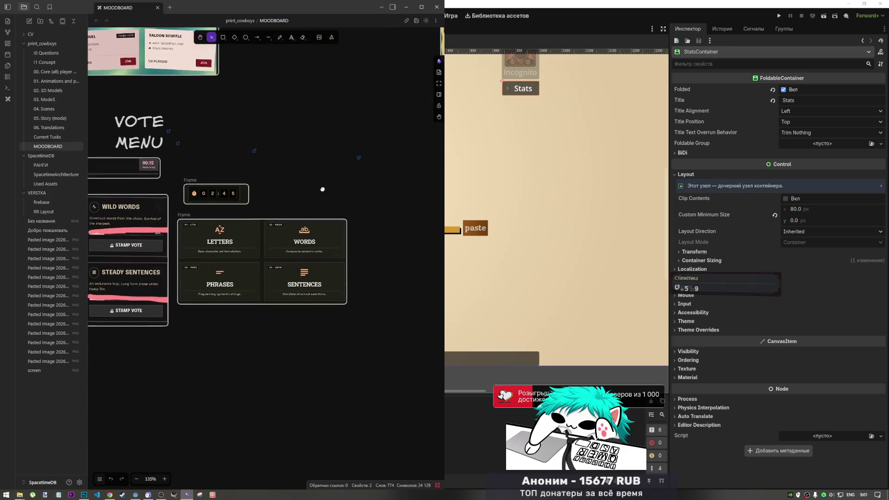
scroll(407, 238, right, 5)
scroll(324, 297, up, 3)
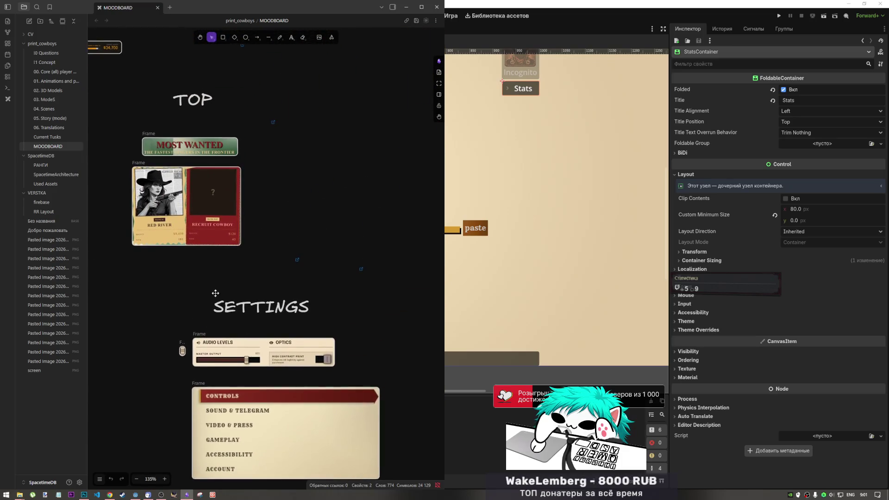
scroll(254, 351, up, 2)
scroll(254, 350, left, 5)
scroll(375, 256, down, 2)
scroll(238, 234, down, 5)
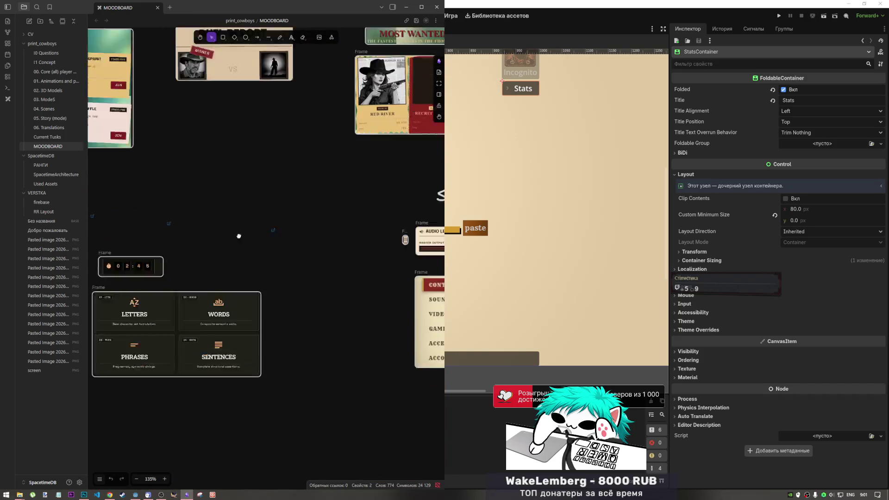
scroll(208, 322, right, 4)
scroll(208, 322, up, 1)
scroll(204, 334, left, 5)
scroll(246, 192, up, 3)
scroll(247, 192, down, 4)
scroll(291, 277, up, 1)
scroll(290, 278, up, 3)
scroll(291, 277, right, 5)
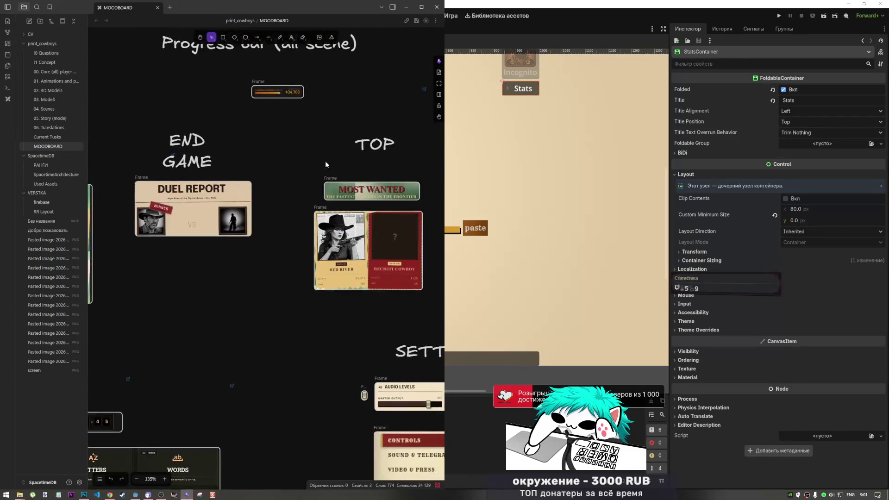
scroll(133, 192, down, 2)
scroll(133, 193, right, 3)
scroll(240, 184, down, 3)
scroll(240, 184, down, 2)
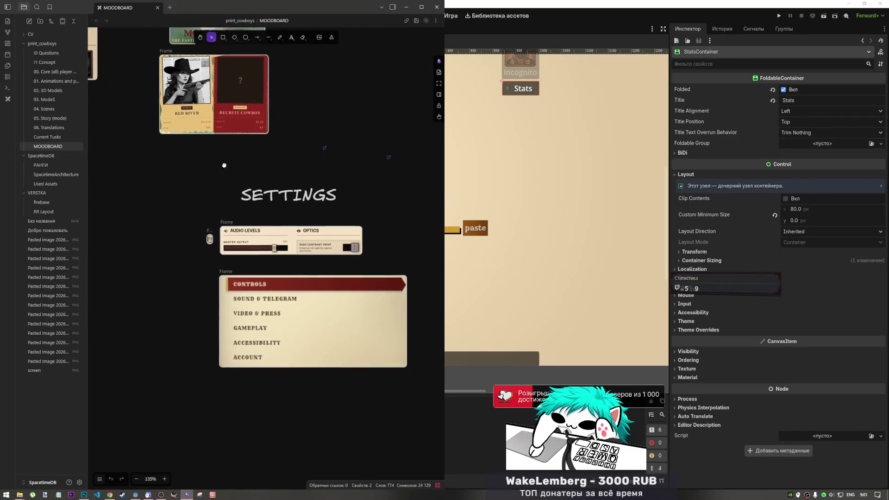
scroll(223, 167, up, 3)
scroll(357, 262, right, 8)
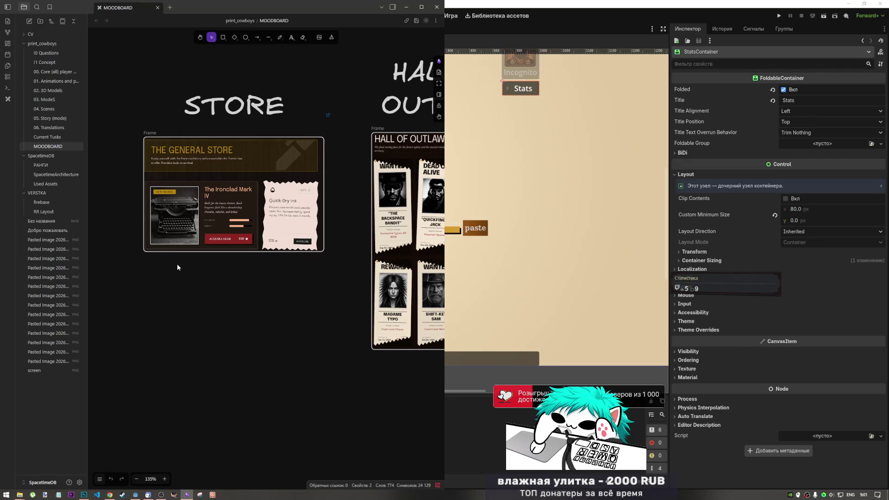
scroll(177, 267, up, 3)
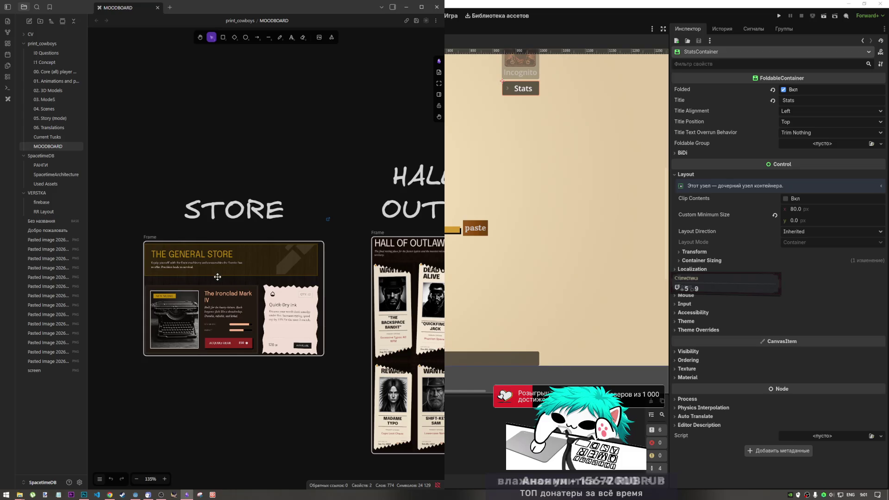
scroll(248, 354, up, 3)
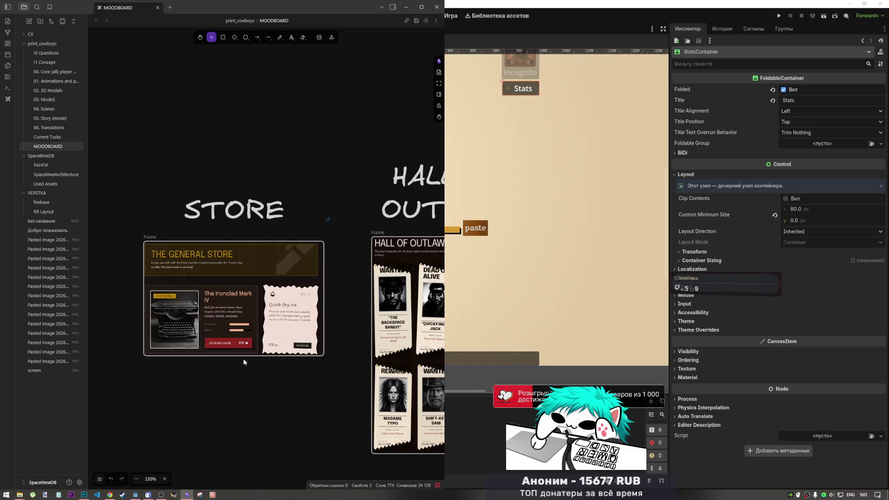
scroll(243, 358, up, 10)
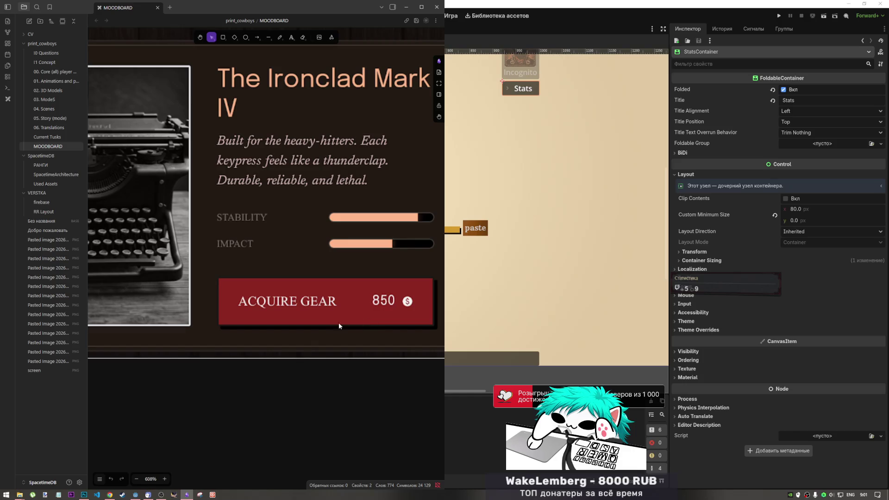
scroll(319, 326, down, 5)
scroll(276, 329, up, 2)
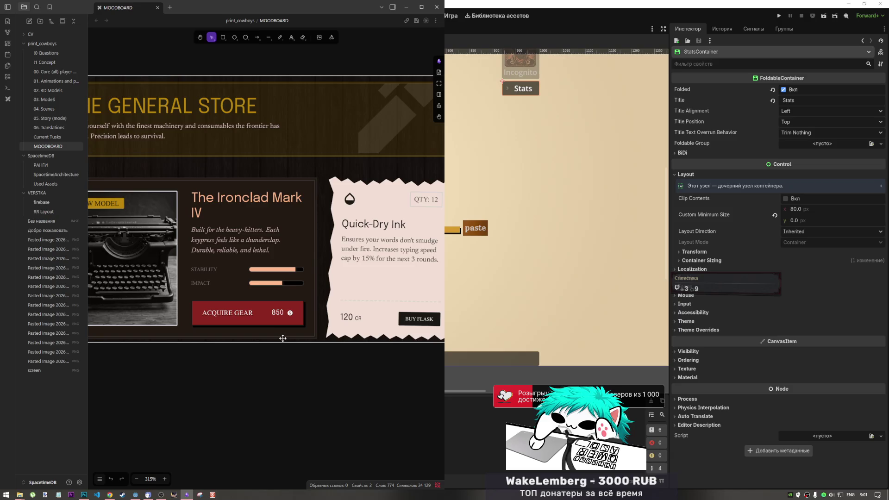
scroll(282, 338, down, 4)
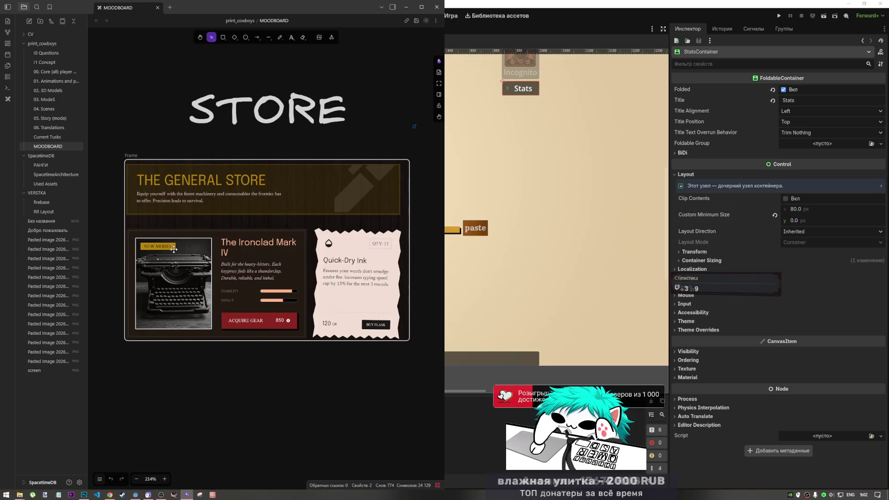
scroll(252, 263, down, 3)
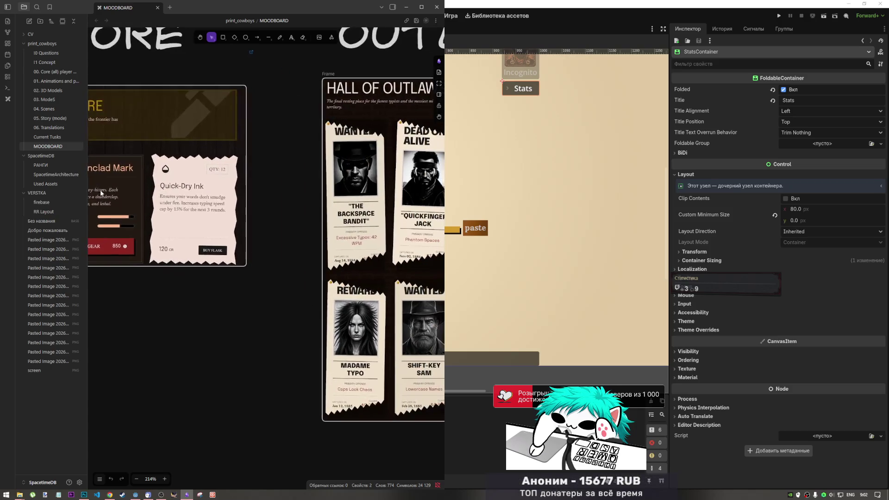
scroll(324, 313, up, 3)
scroll(325, 312, up, 5)
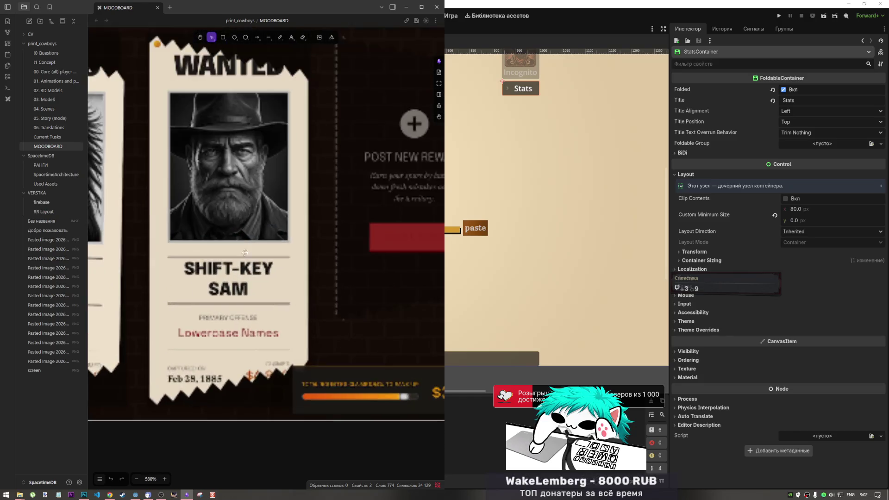
scroll(336, 309, down, 2)
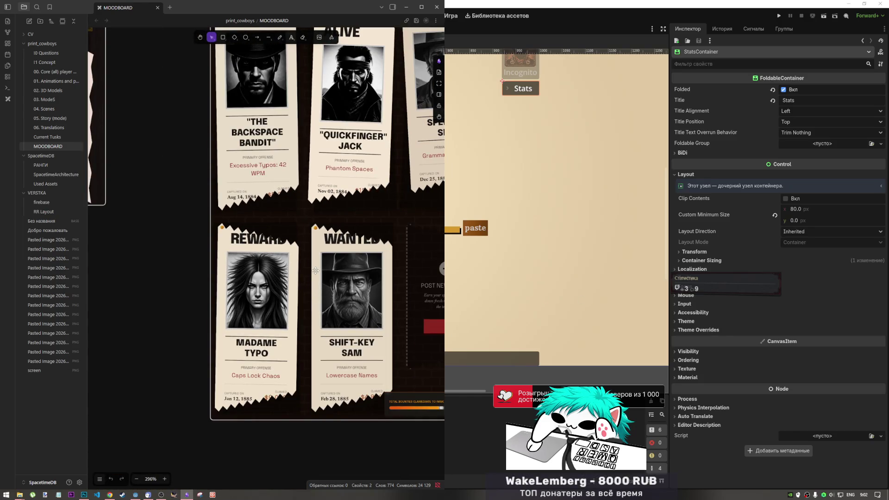
scroll(315, 278, down, 3)
scroll(315, 287, up, 5)
scroll(263, 286, up, 2)
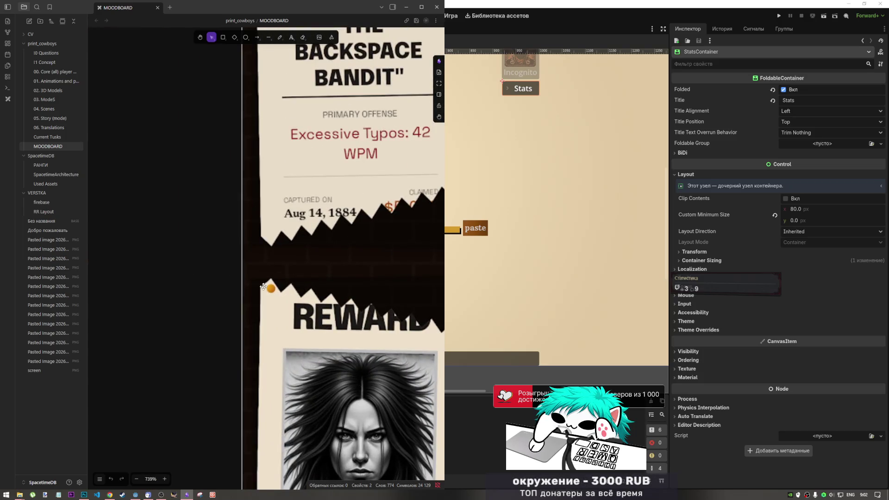
scroll(264, 287, up, 3)
scroll(277, 317, down, 10)
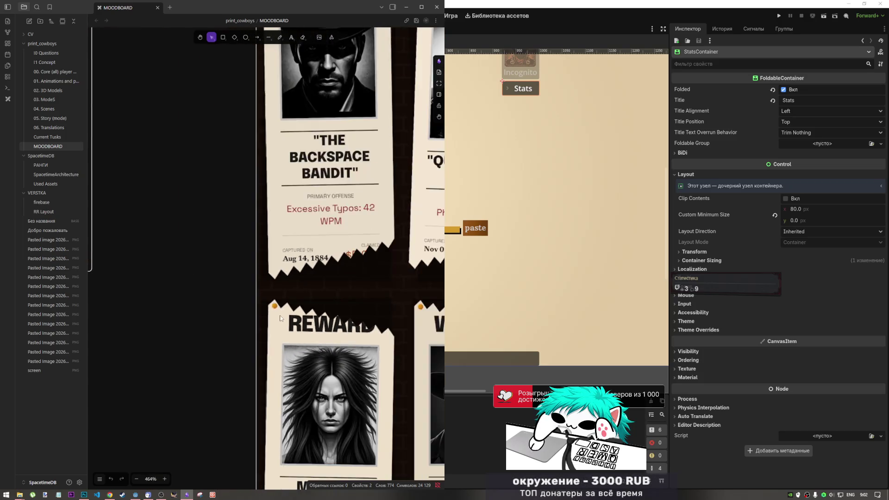
scroll(227, 360, down, 10)
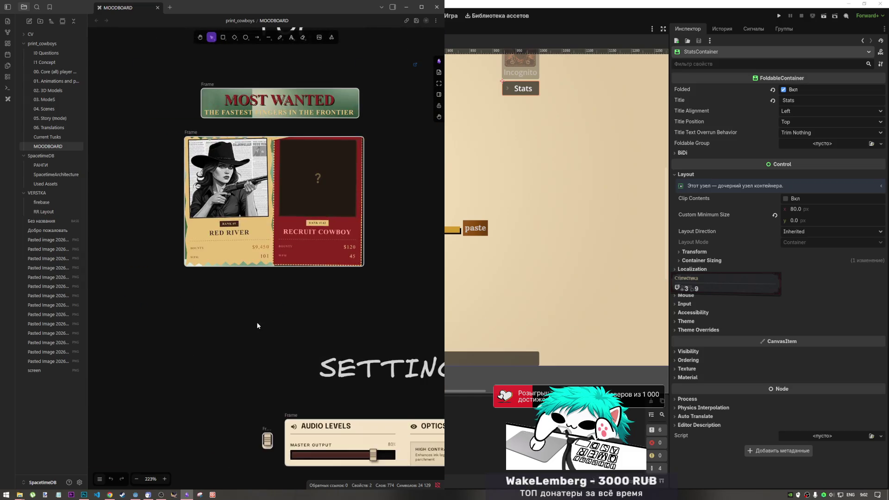
scroll(357, 381, down, 10)
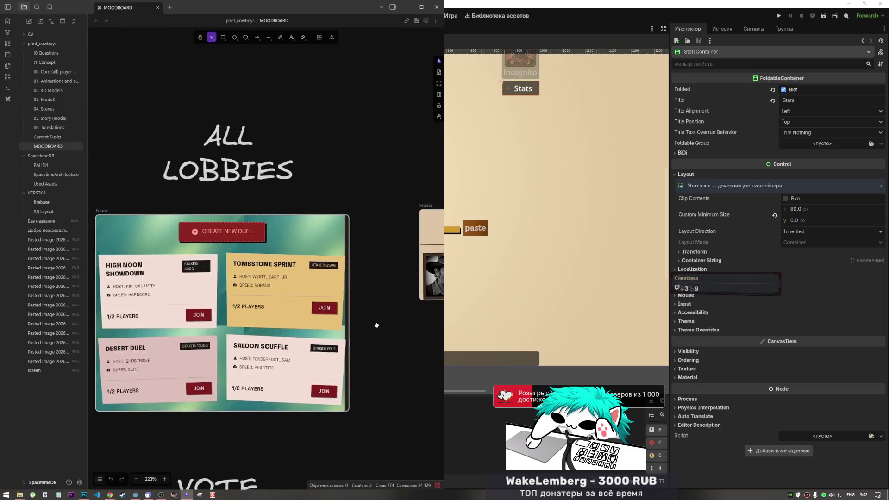
scroll(376, 196, down, 3)
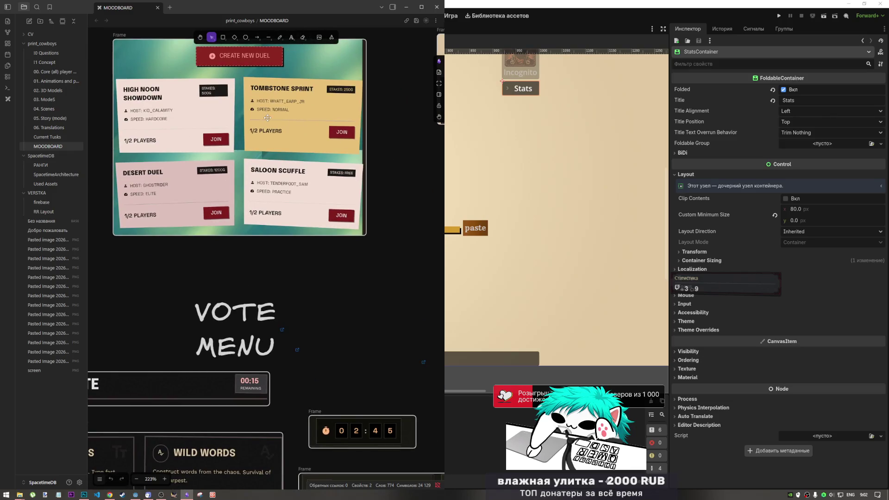
scroll(272, 117, down, 8)
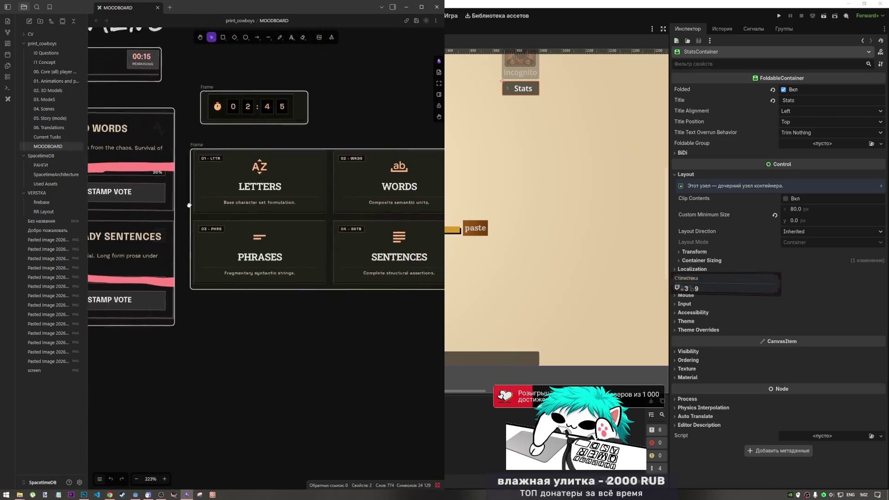
scroll(290, 255, down, 8)
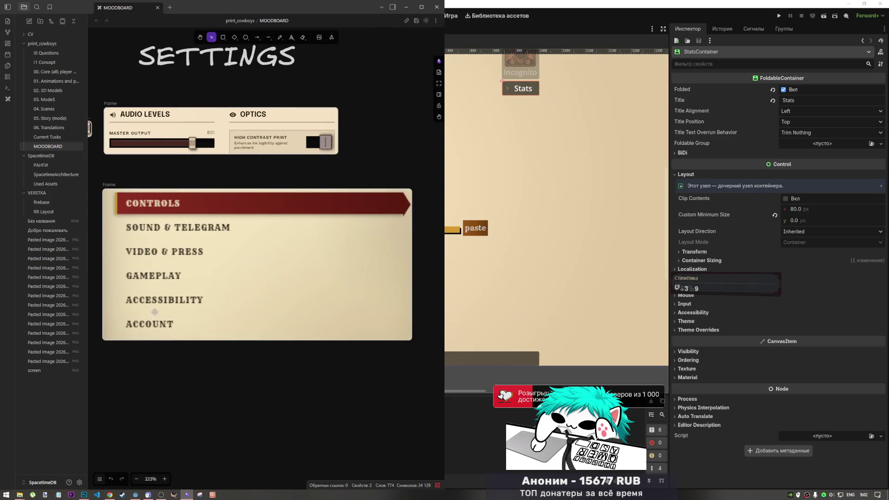
scroll(255, 320, up, 1)
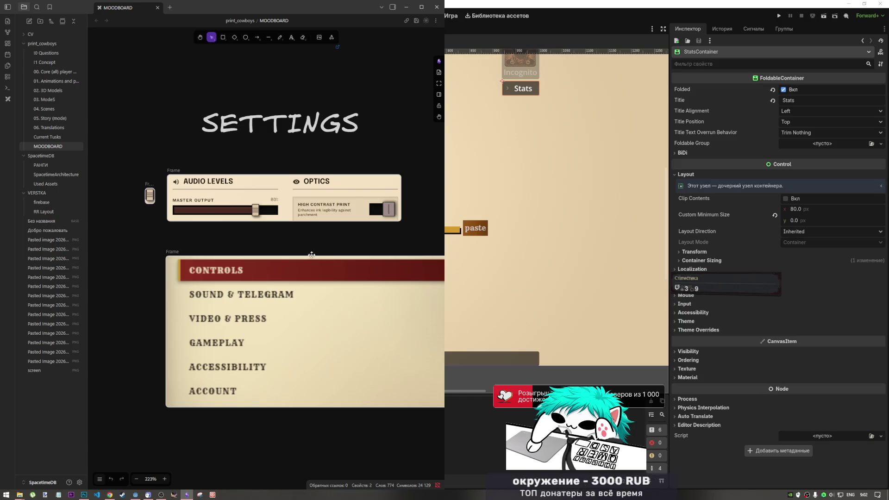
click(604, 14)
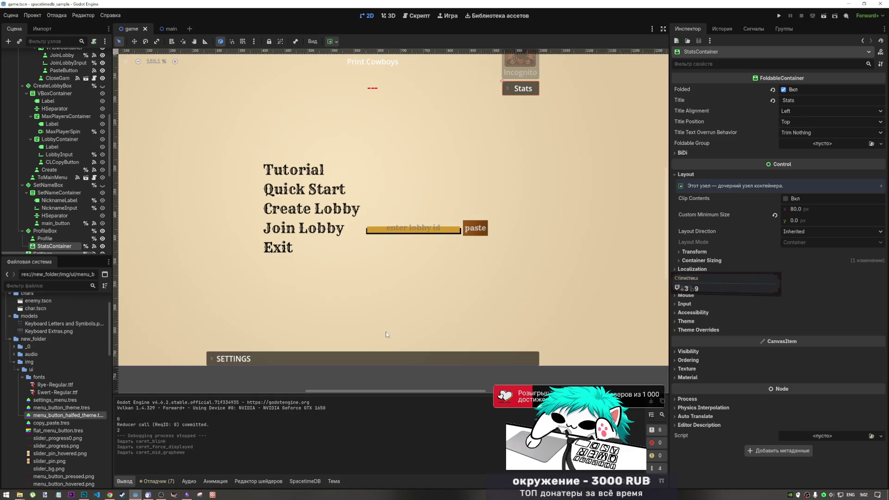
Leave the Settings panel folded to its title bar and open menu_button_theme.tres.
click(385, 354)
scroll(60, 238, down, 3)
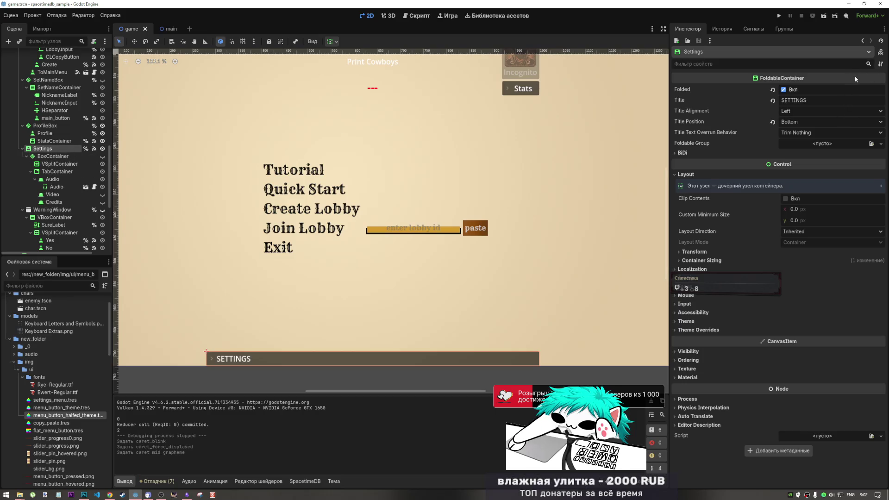
mouse_move(854, 77)
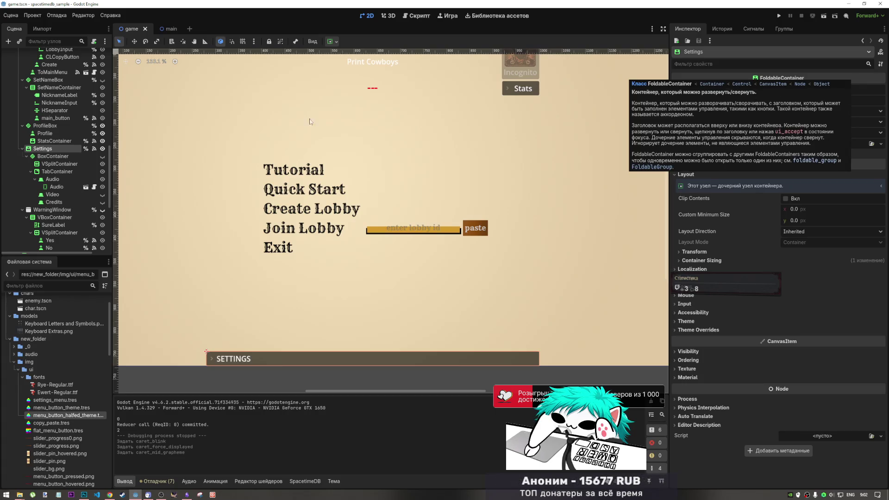
click(784, 89)
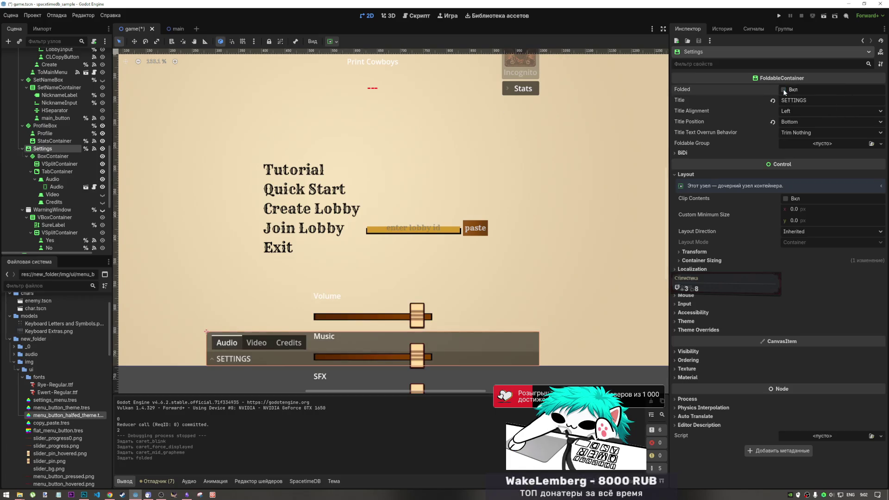
click(782, 94)
click(781, 94)
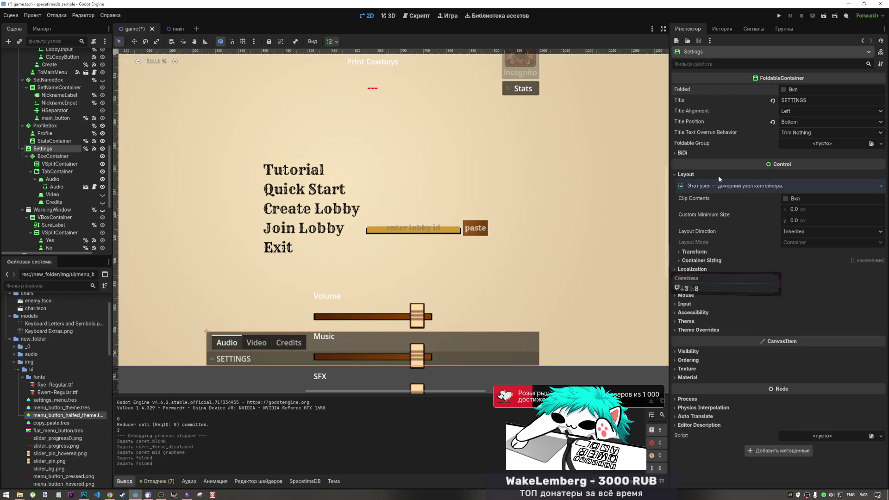
click(802, 89)
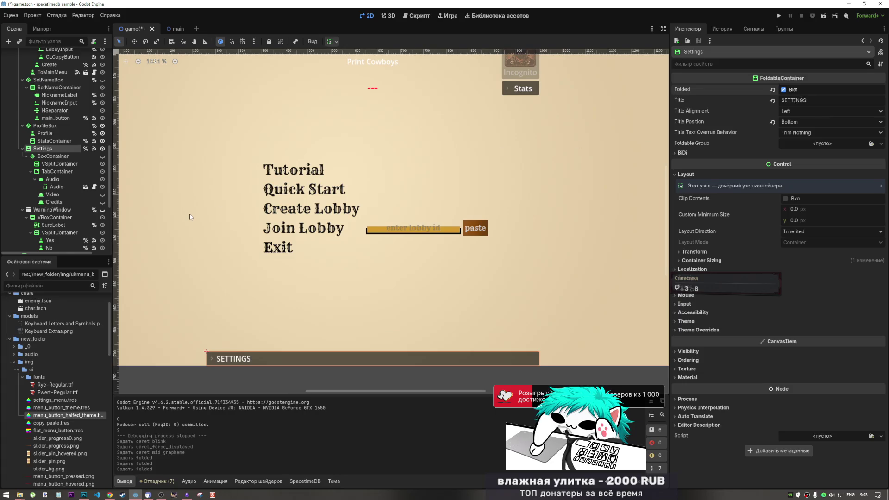
double_click(42, 408)
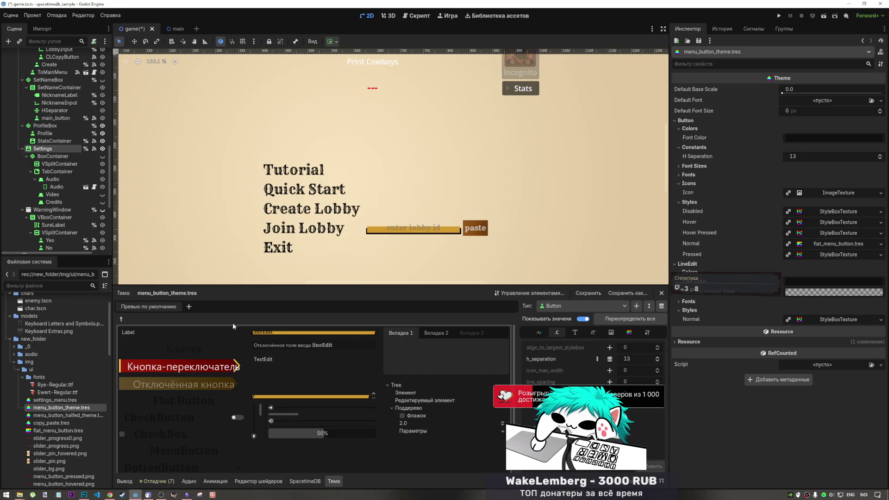
Pick the TabContainer in the theme preview and add an empty panel StyleBox override.
click(122, 318)
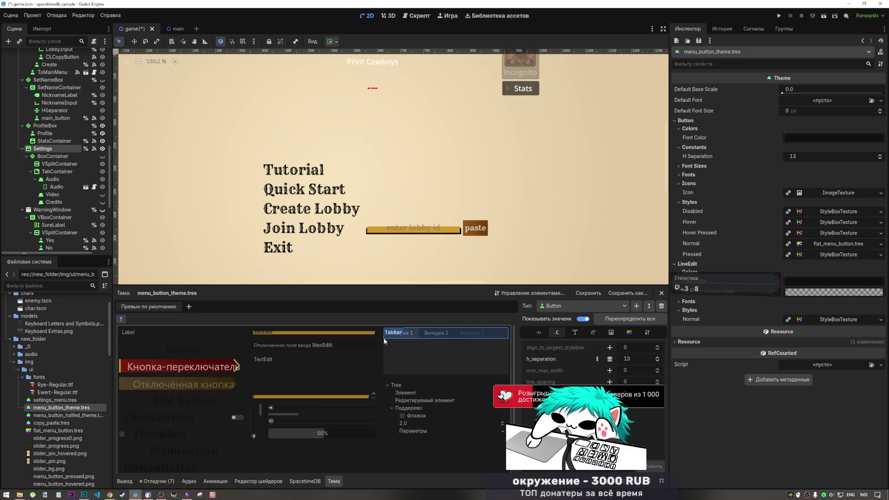
click(384, 340)
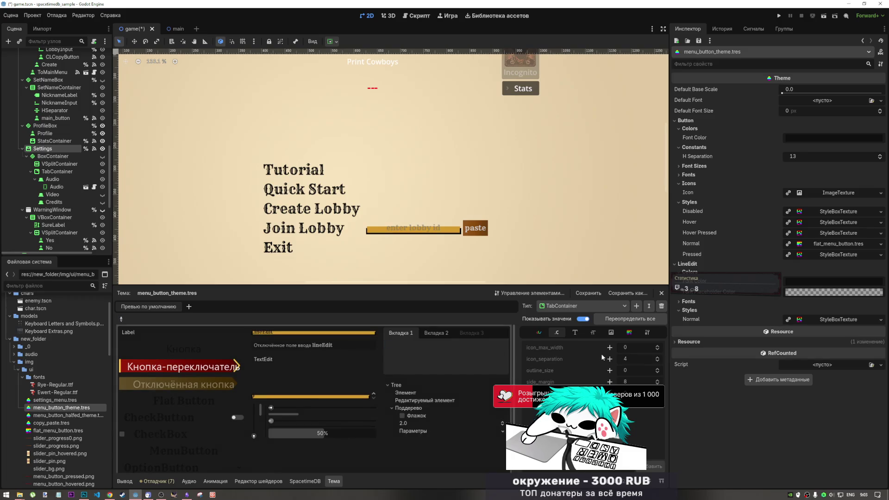
mouse_move(601, 355)
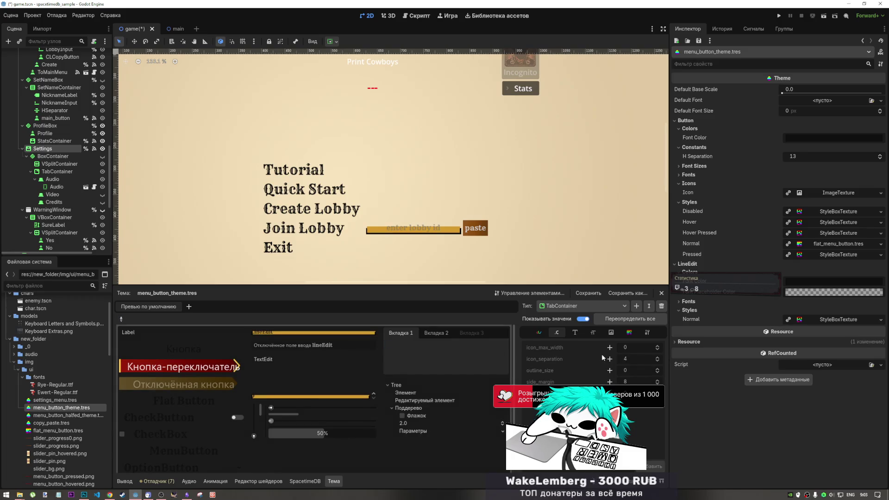
mouse_move(92, 490)
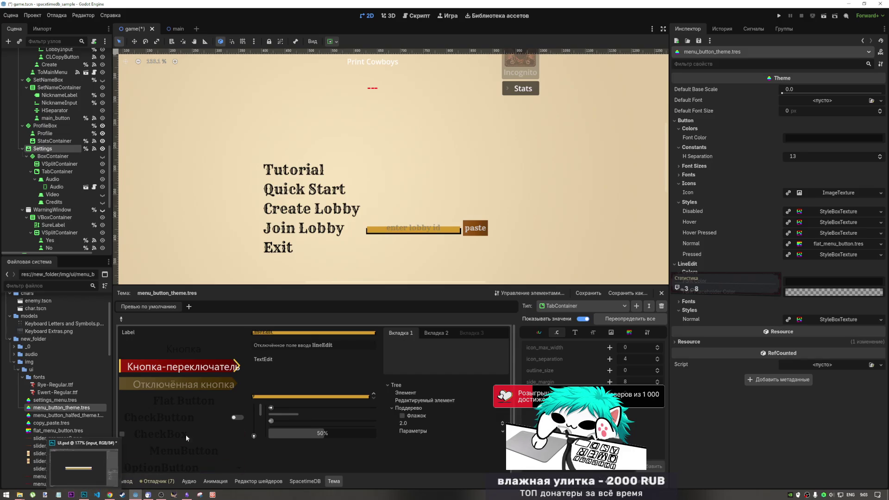
scroll(498, 221, down, 5)
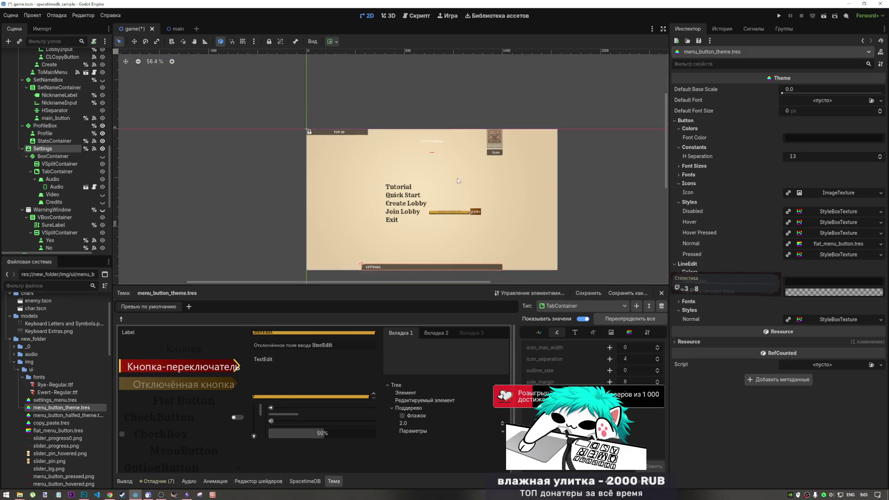
scroll(391, 207, up, 3)
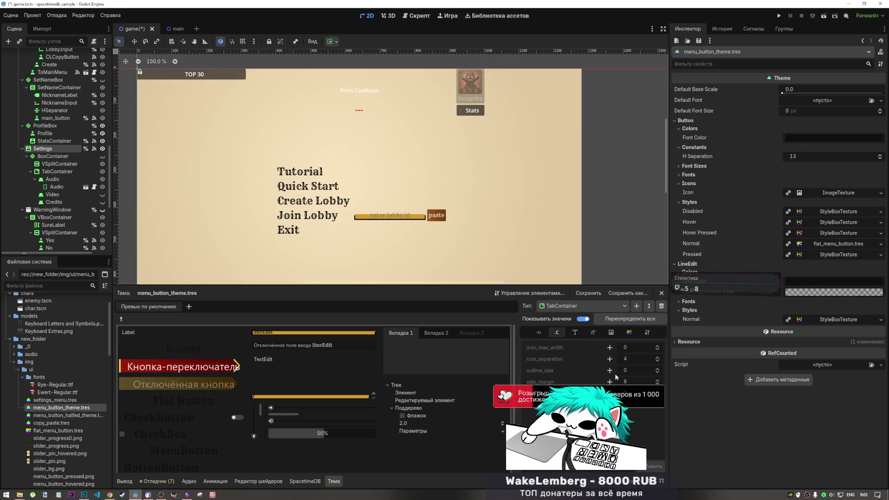
click(629, 332)
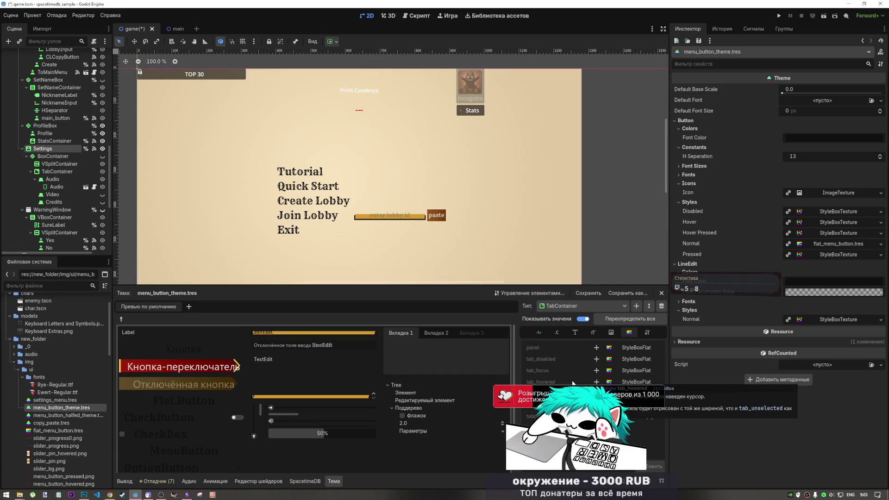
click(596, 348)
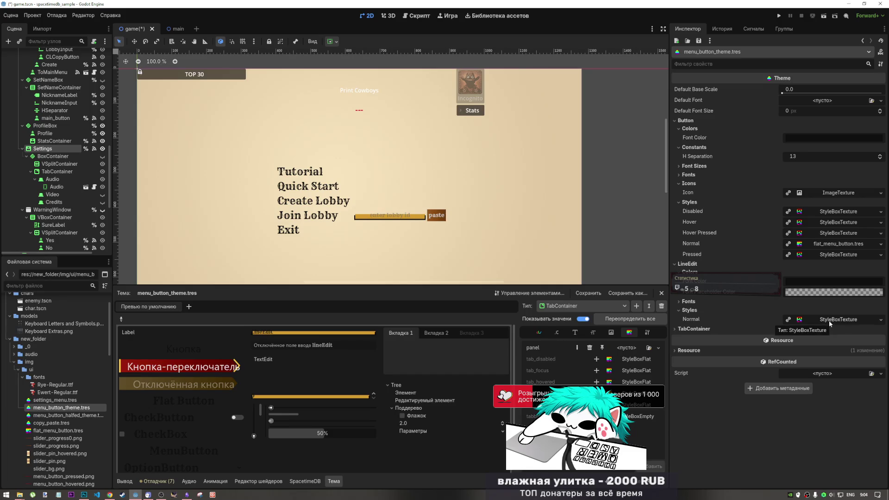
scroll(63, 191, up, 5)
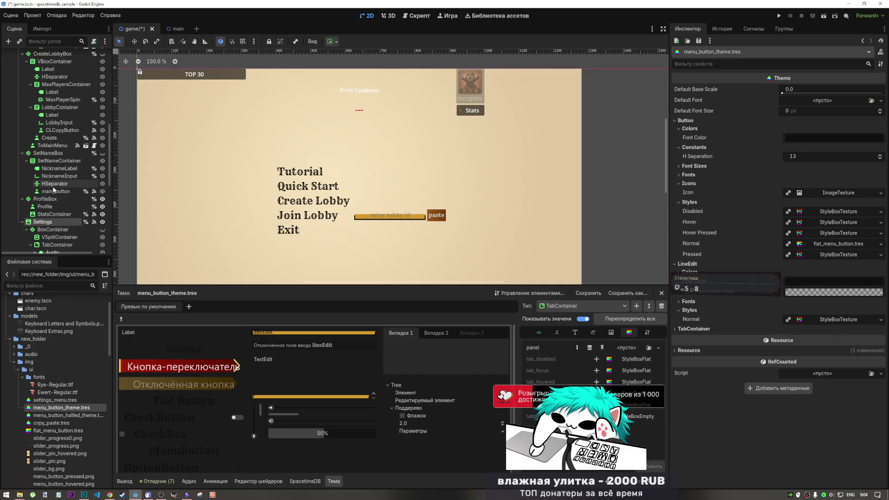
Collapse the LineEdit and Button sections in the theme Inspector.
scroll(63, 191, down, 5)
scroll(64, 416, down, 5)
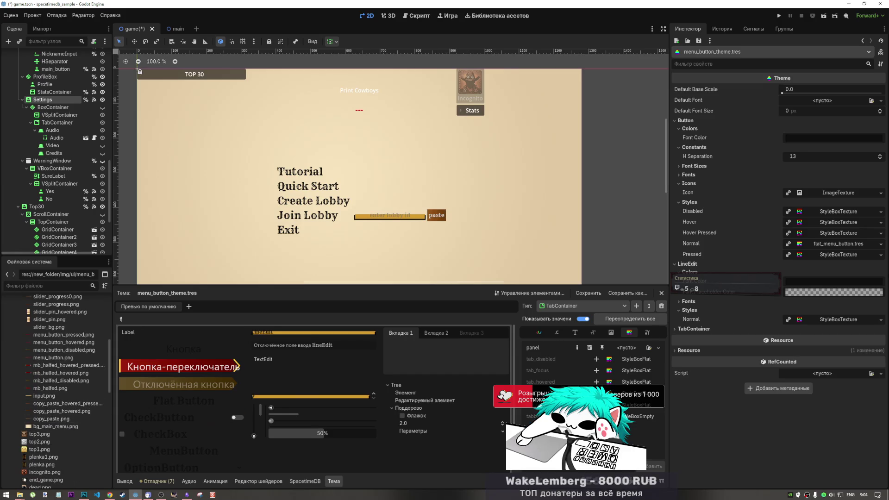
click(837, 319)
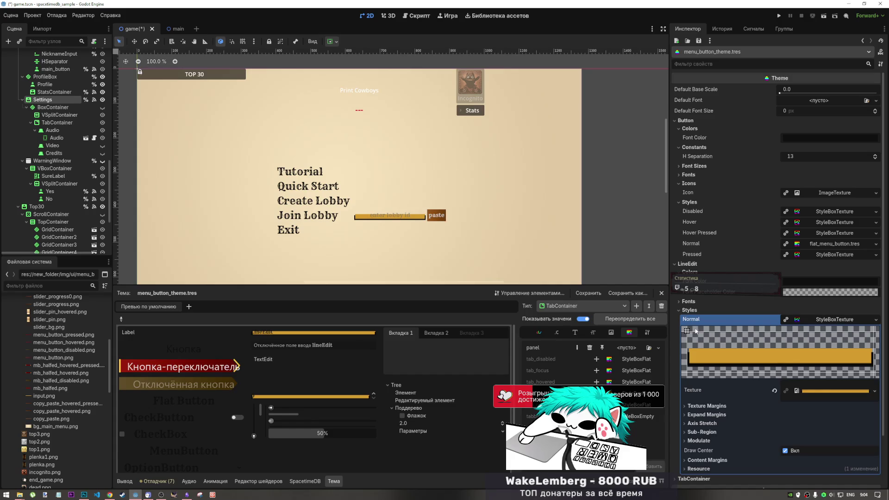
click(833, 319)
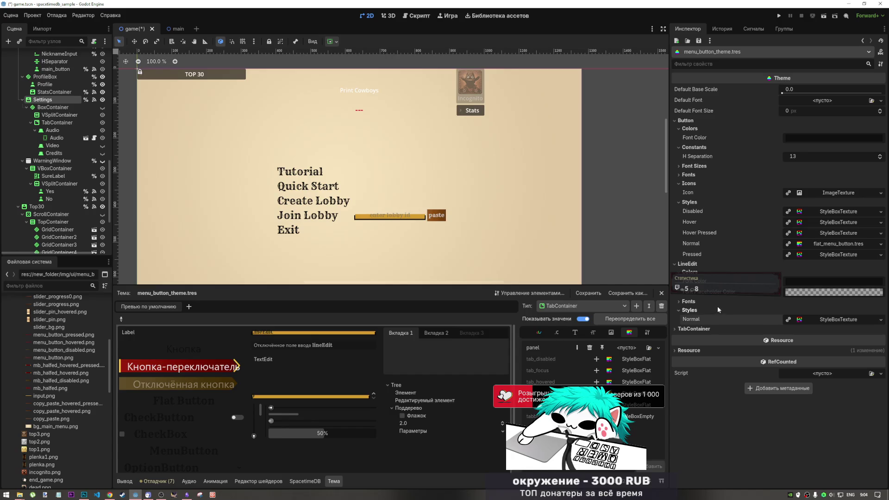
click(679, 273)
click(674, 263)
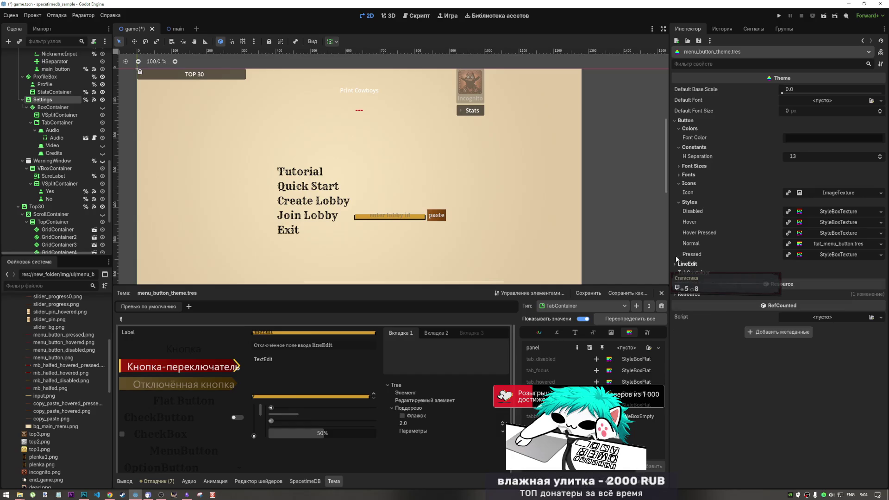
click(678, 202)
click(678, 184)
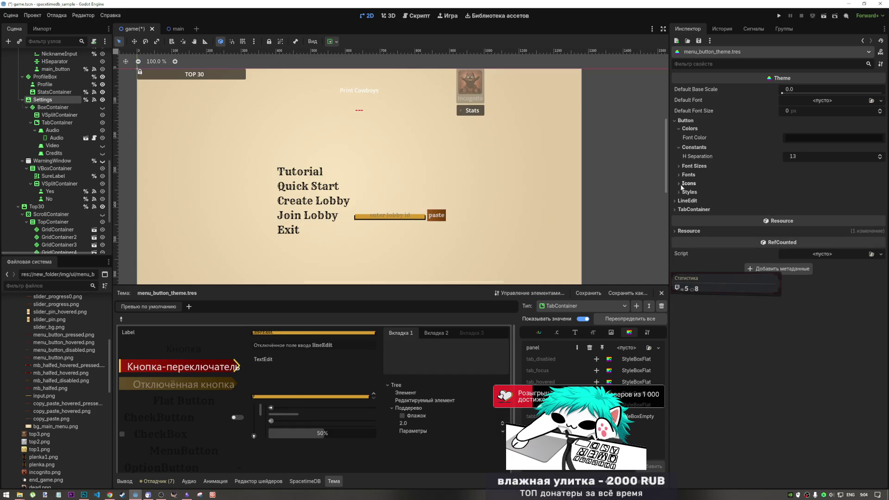
click(677, 147)
click(678, 129)
click(675, 120)
Expand TabContainer Styles and bring up the style types offered for the empty Panel.
click(673, 138)
click(683, 146)
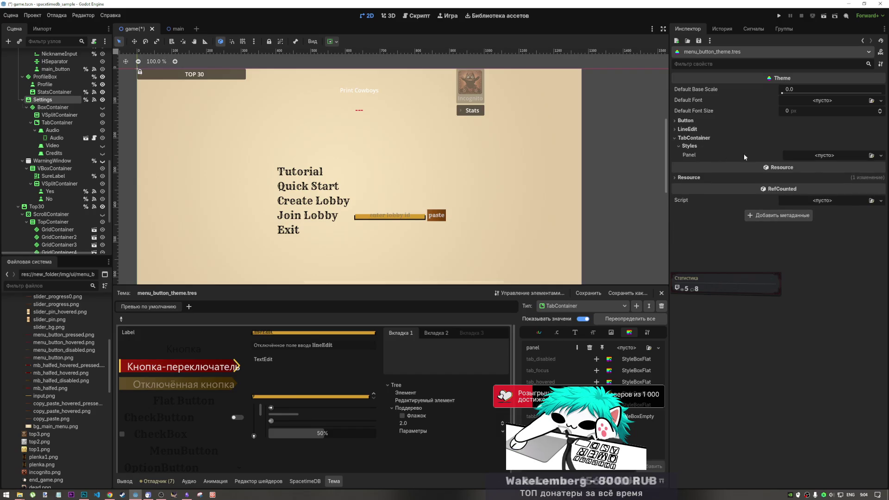
mouse_move(56, 428)
mouse_down()
mouse_move(69, 433)
mouse_move(199, 404)
mouse_move(822, 157)
mouse_up()
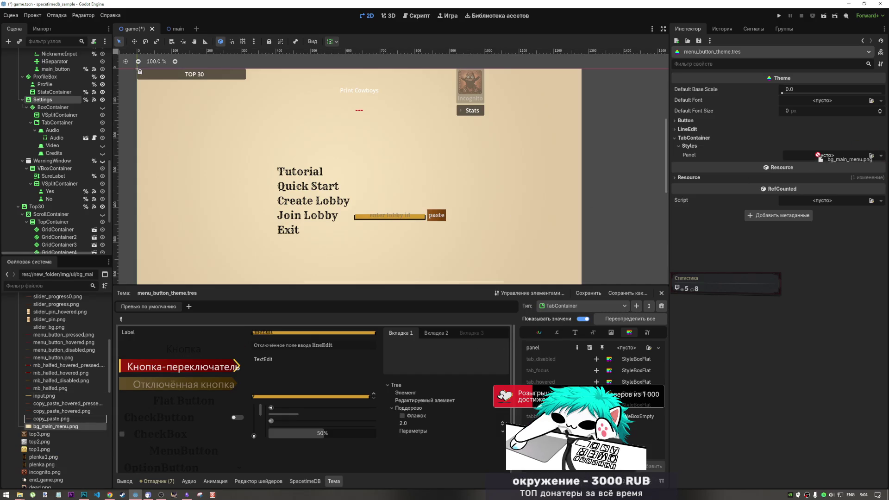
click(836, 156)
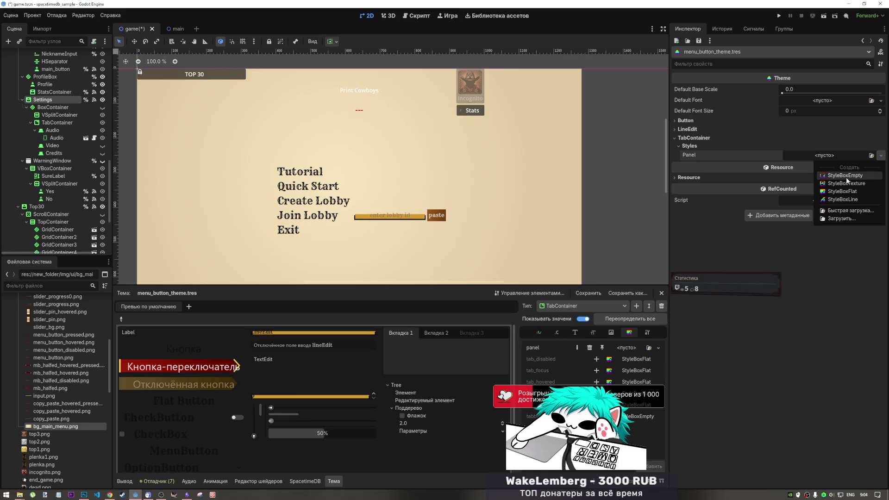
Assign a new StyleBoxFlat to the TabContainer Panel and expand its border settings.
click(847, 192)
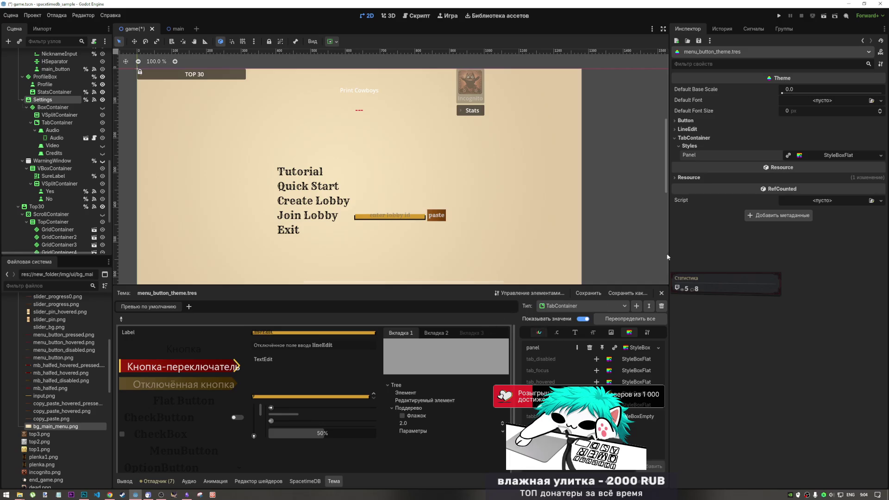
click(810, 154)
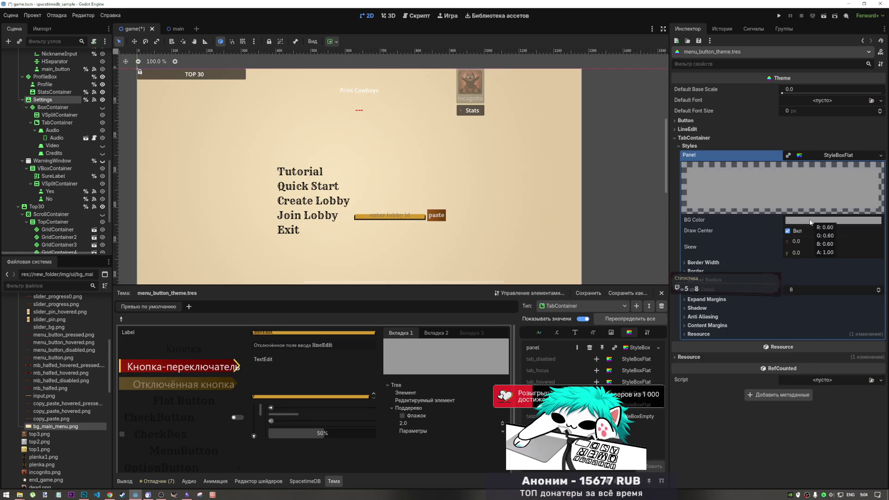
click(810, 221)
click(808, 223)
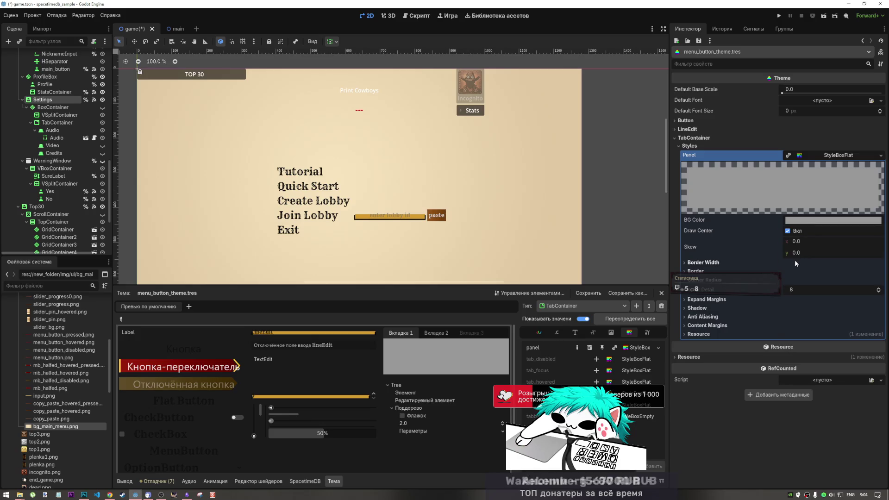
click(704, 262)
click(704, 263)
click(712, 272)
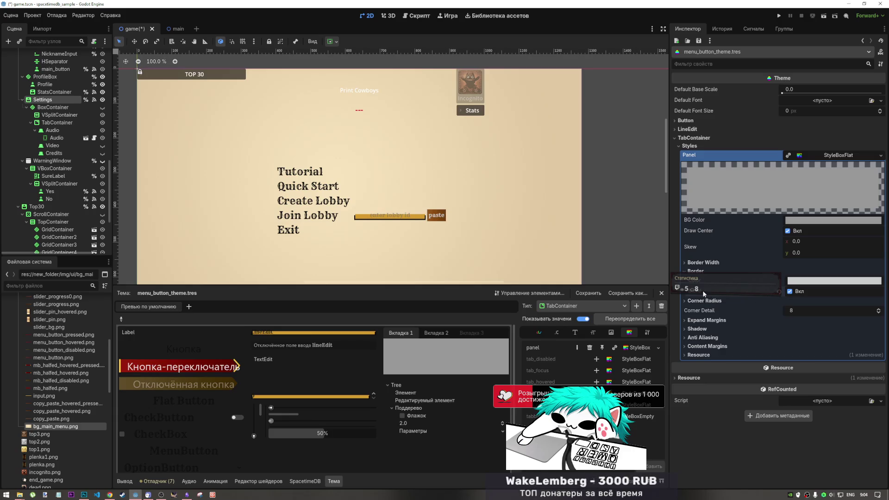
Try a red border colour and a bright teal background on the panel style.
click(805, 281)
click(813, 183)
click(809, 193)
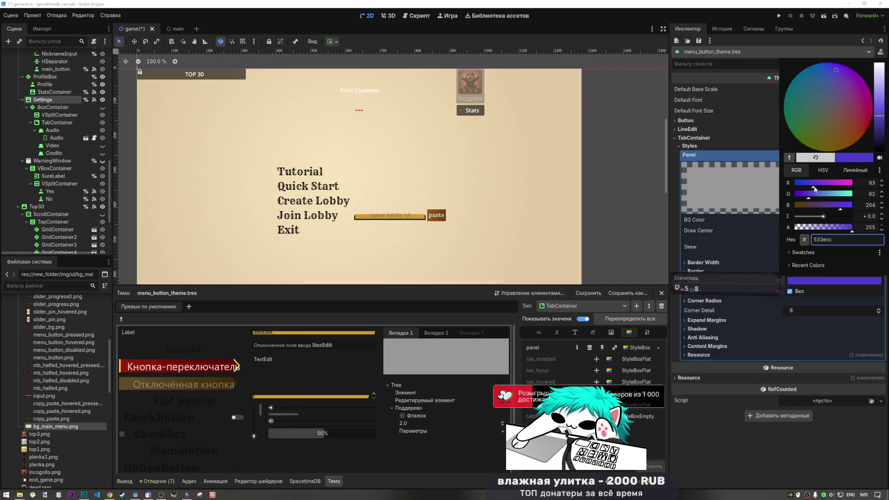
click(837, 182)
click(809, 204)
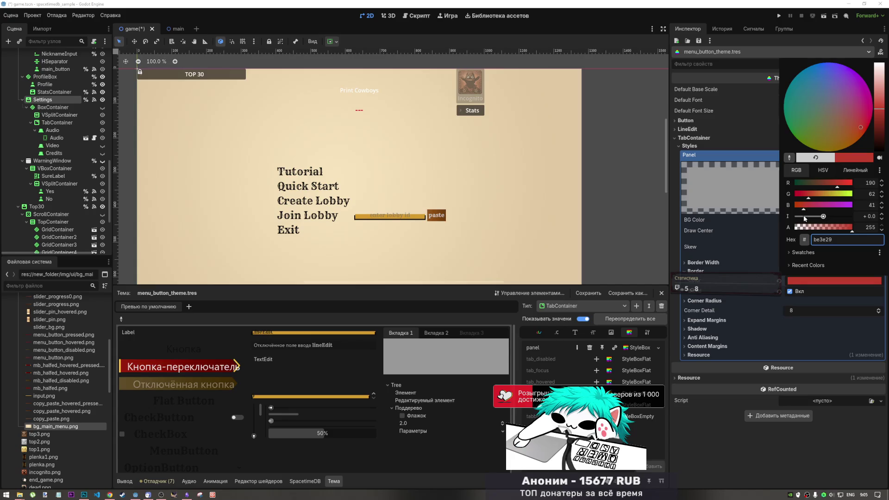
click(801, 279)
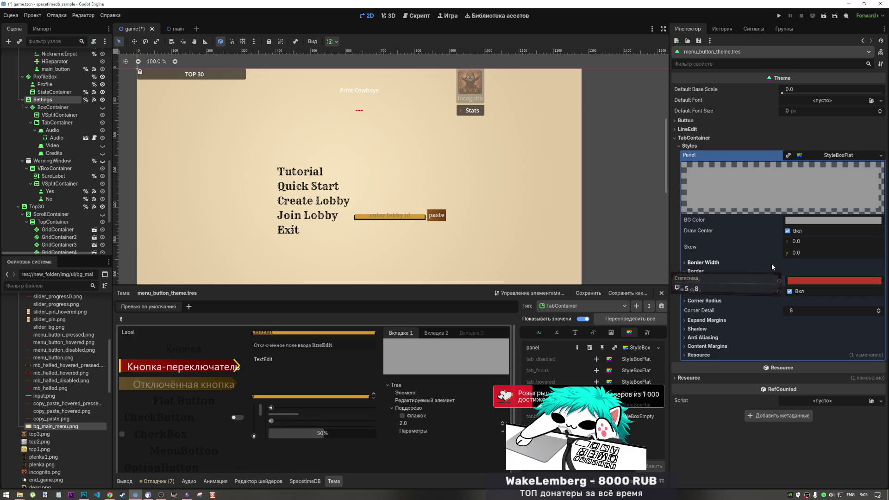
click(795, 224)
click(795, 225)
click(795, 226)
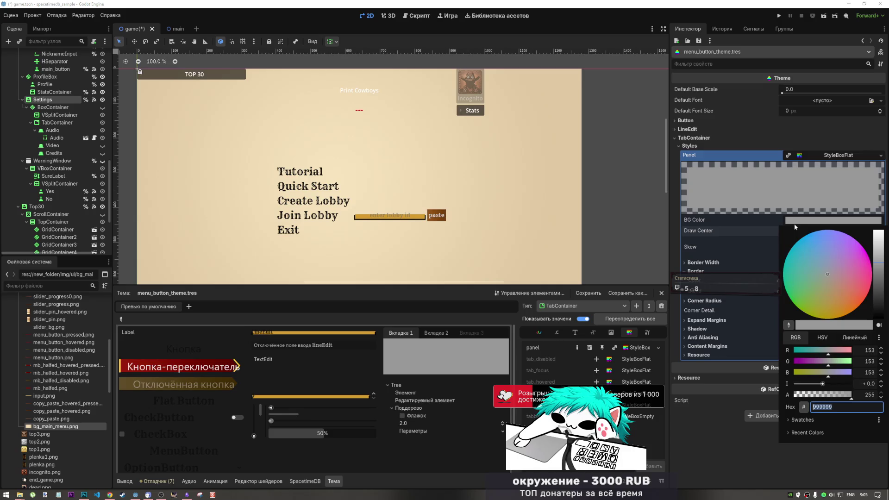
mouse_move(818, 260)
mouse_down()
mouse_move(821, 247)
mouse_move(793, 263)
mouse_up()
click(813, 276)
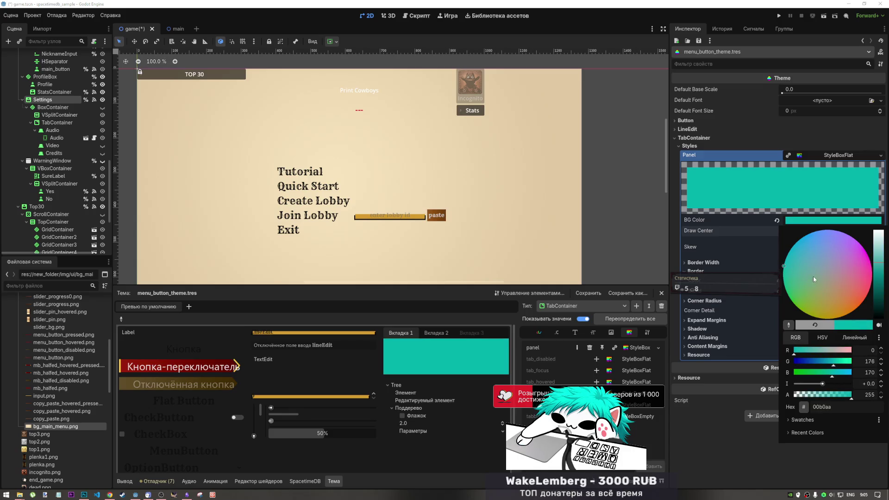
click(807, 223)
Revert background and border colours to defaults, untick border blend, and collapse the style.
click(777, 221)
click(778, 281)
click(778, 291)
click(799, 156)
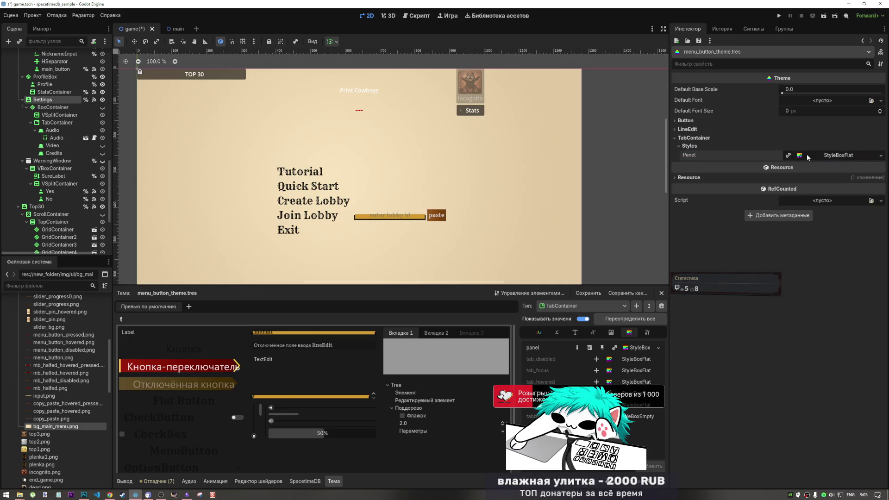